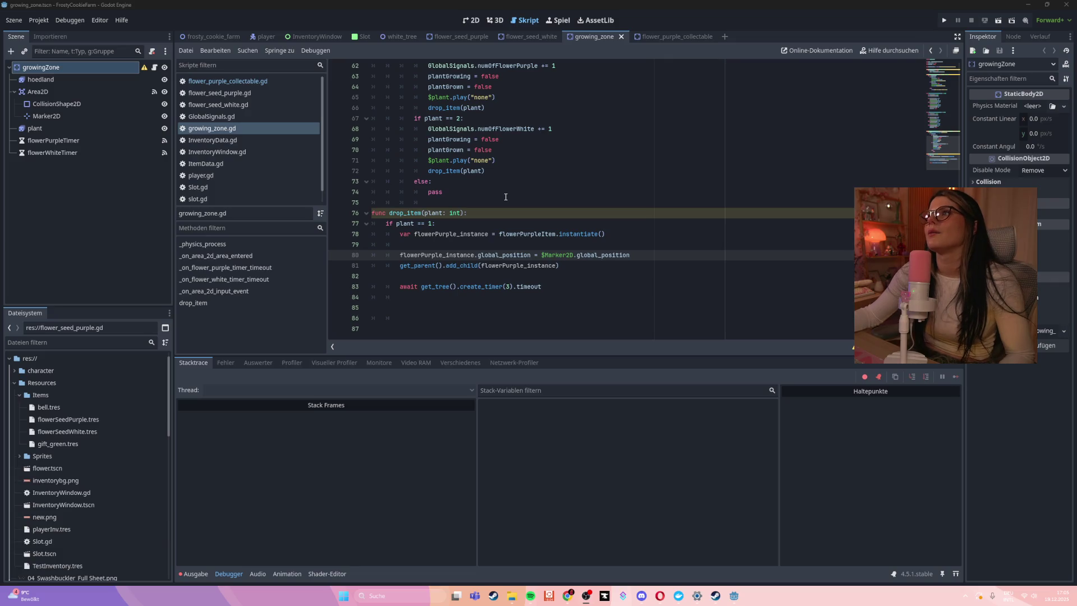
# - Run the FrostyCookieFarm game as the current scene from the growing_zone script
pyautogui.click(505, 196)
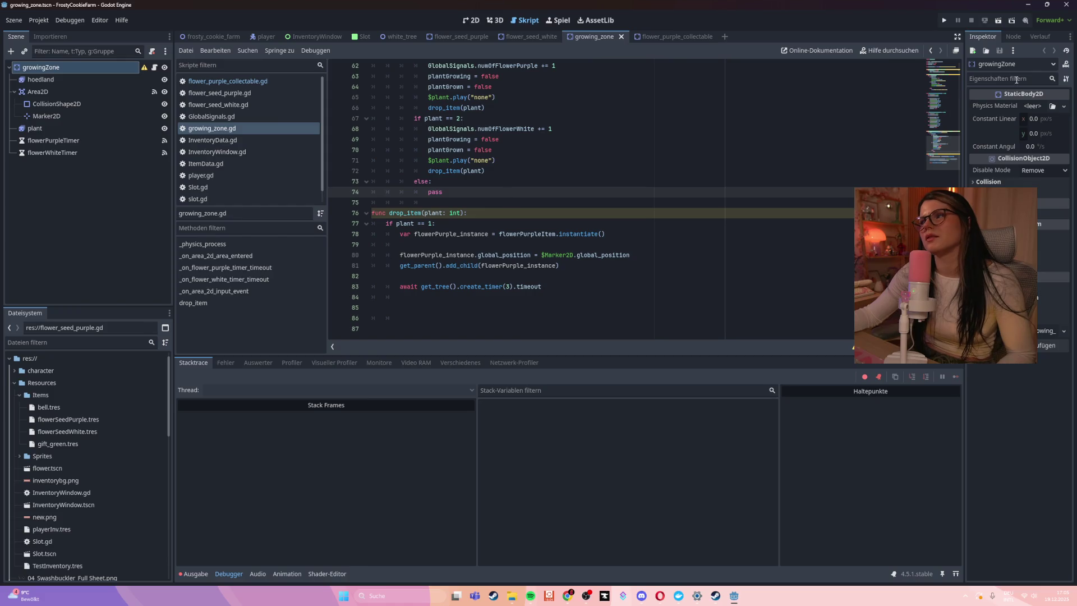
pyautogui.click(998, 21)
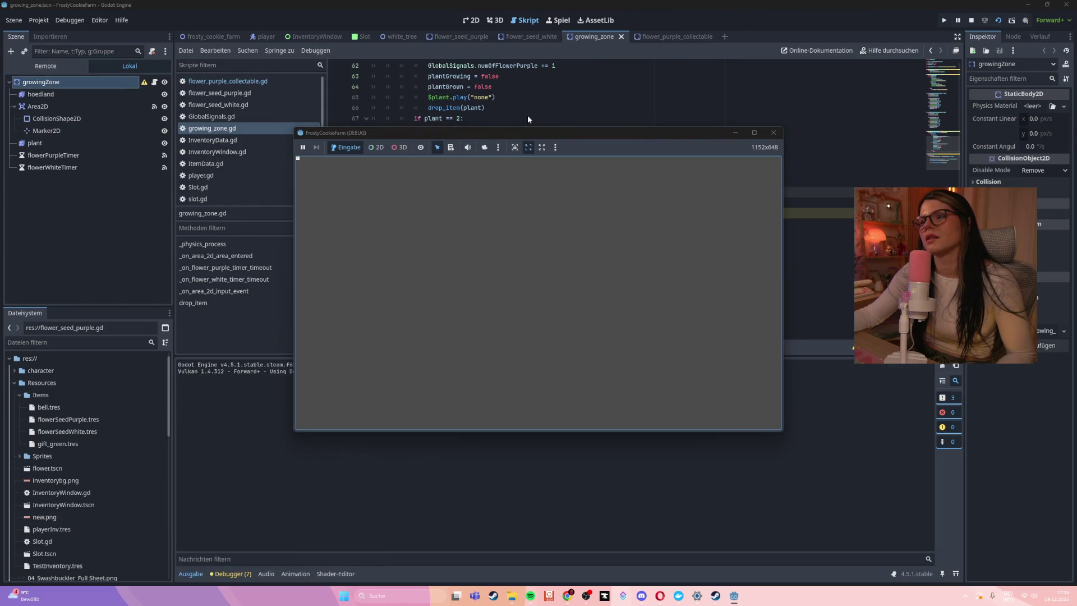
# - Close the blank game window and relaunch the game with F5
pyautogui.click(754, 133)
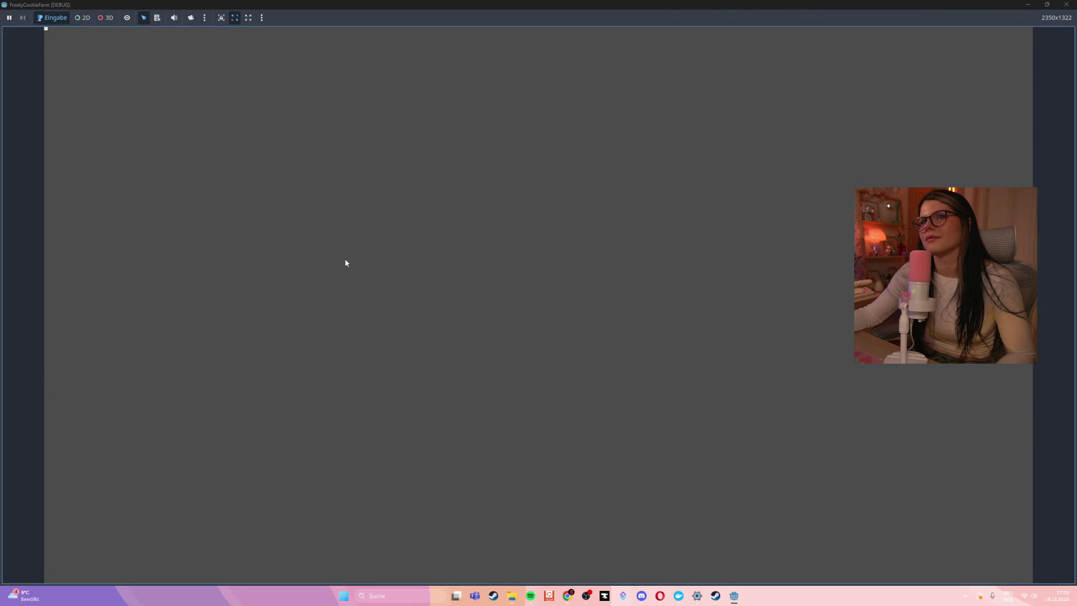
pyautogui.click(1066, 4)
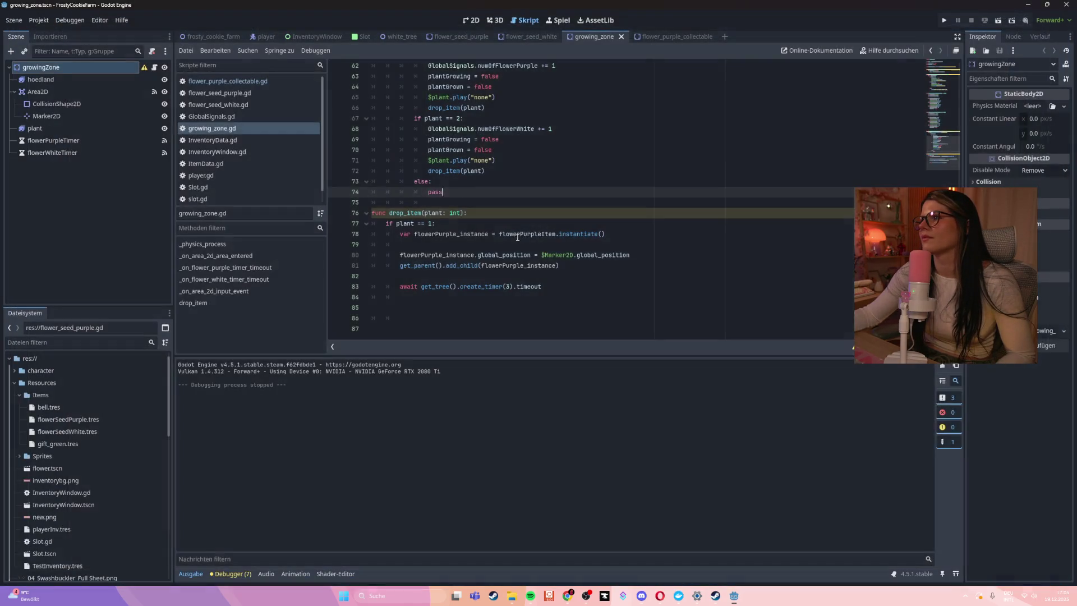
pyautogui.press('F5')
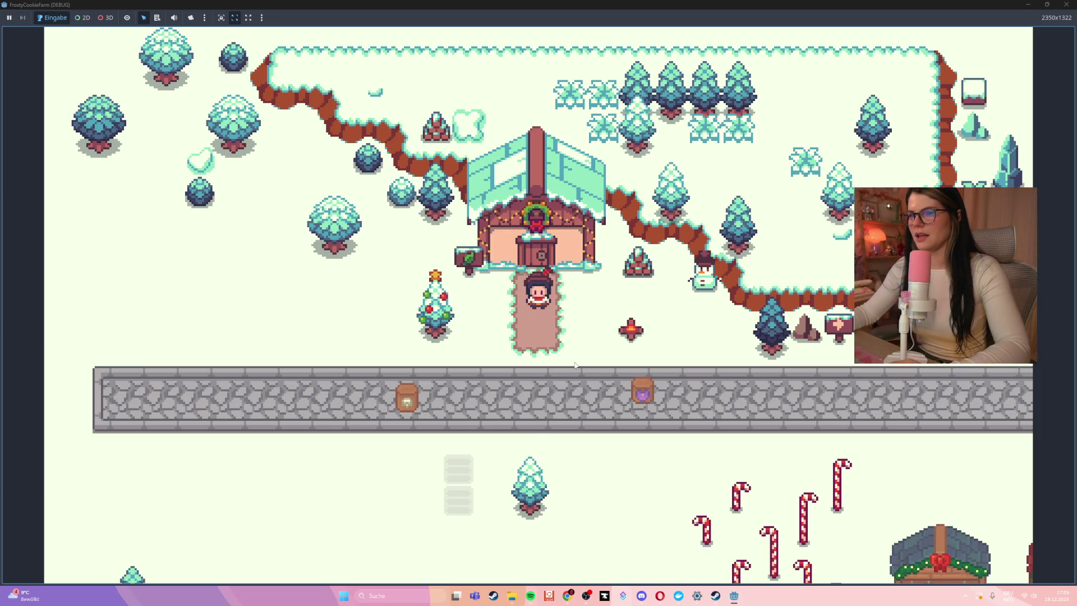
# - Walk the player down onto the stone road and along it to the right
pyautogui.press('s')
pyautogui.press('d')
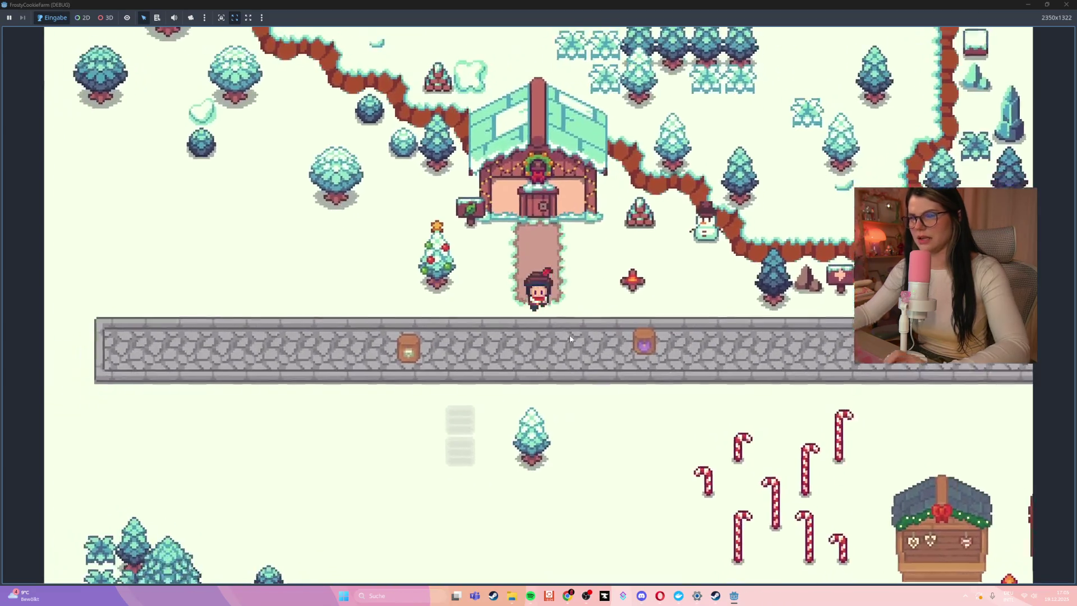
pyautogui.press('w')
pyautogui.press('s')
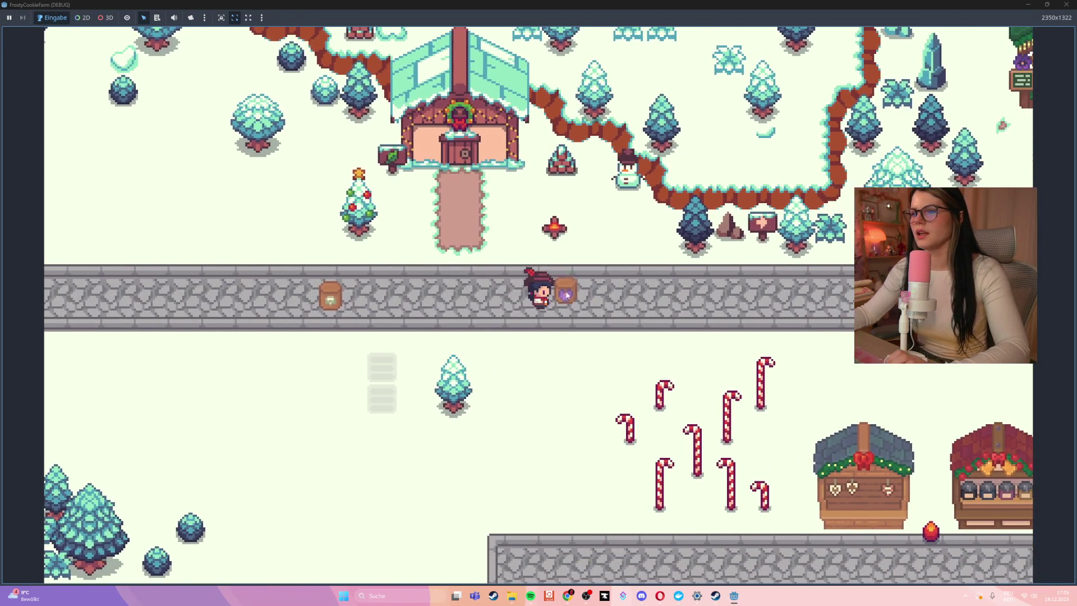
pyautogui.press('a')
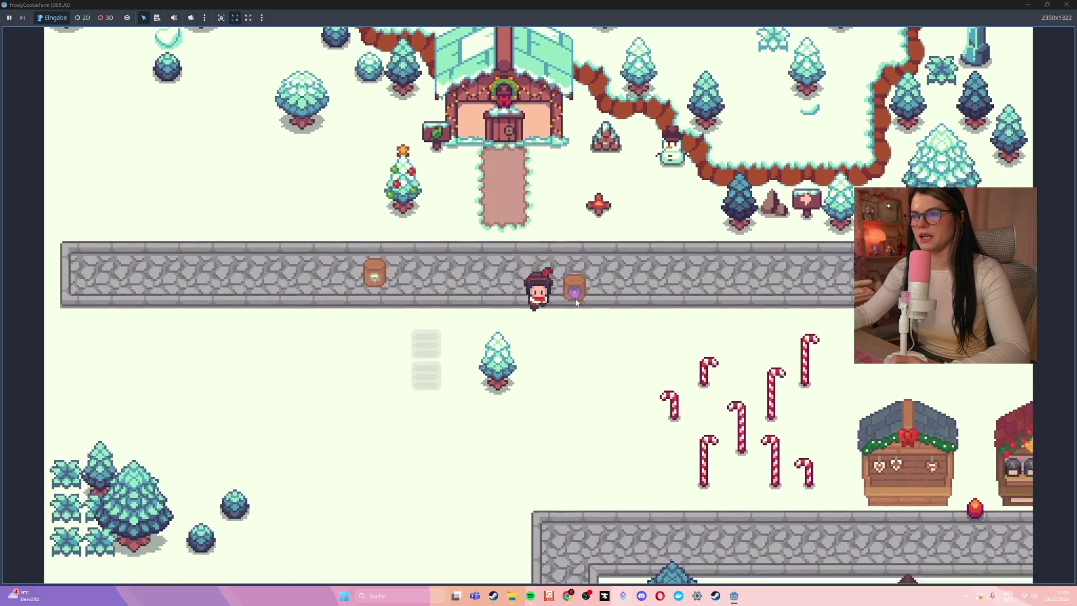
pyautogui.press('d')
pyautogui.press('s')
pyautogui.press('a')
pyautogui.press('d')
pyautogui.press('a')
pyautogui.press('w')
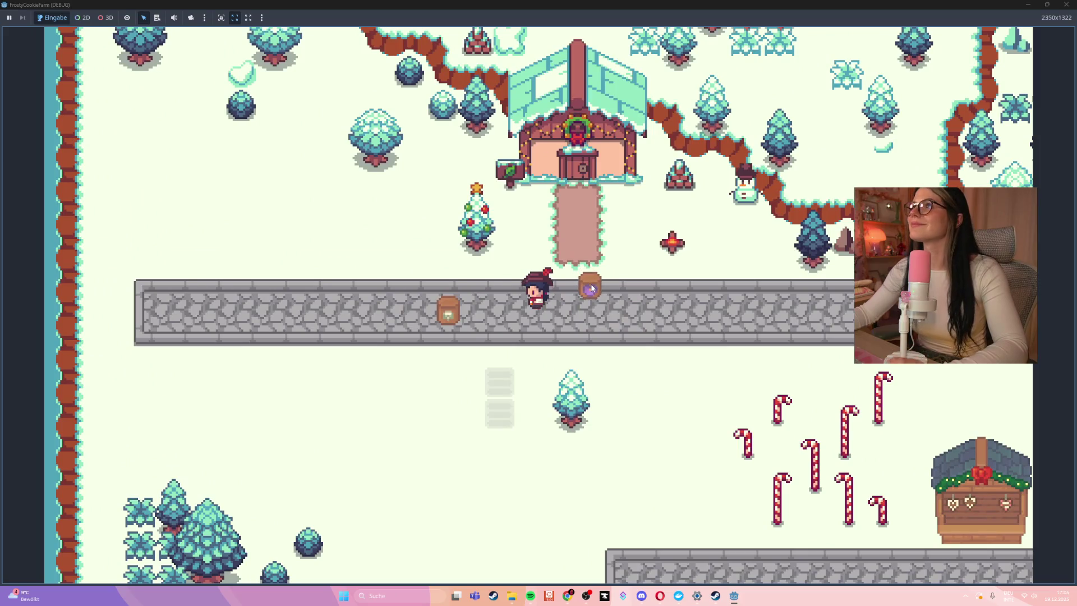
pyautogui.press('d')
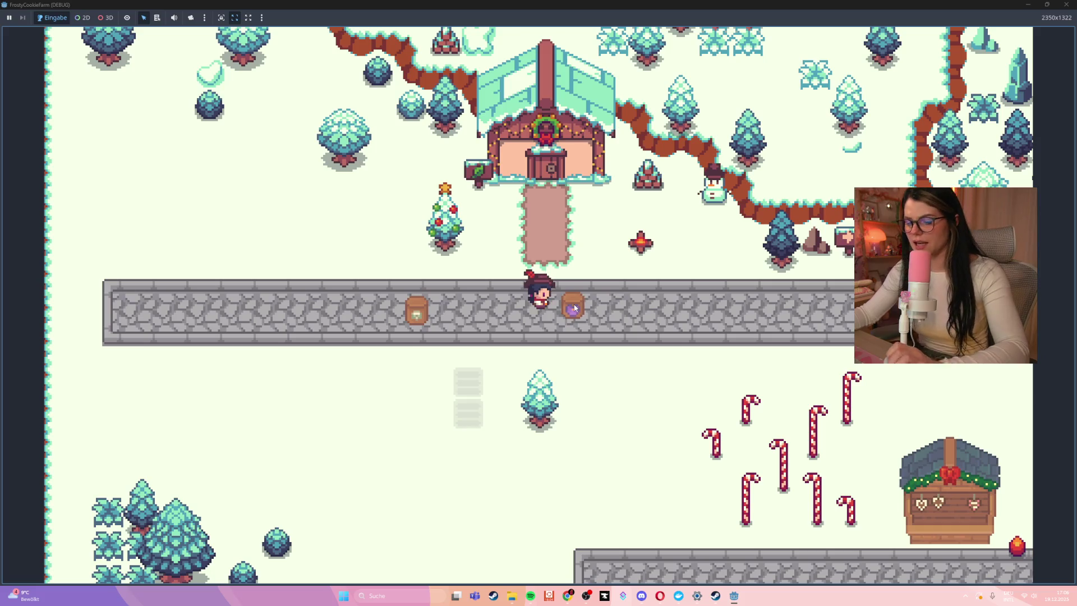
# - Open the inventory and plant purple seeds on two tilled tiles beside the road
pyautogui.press('i')
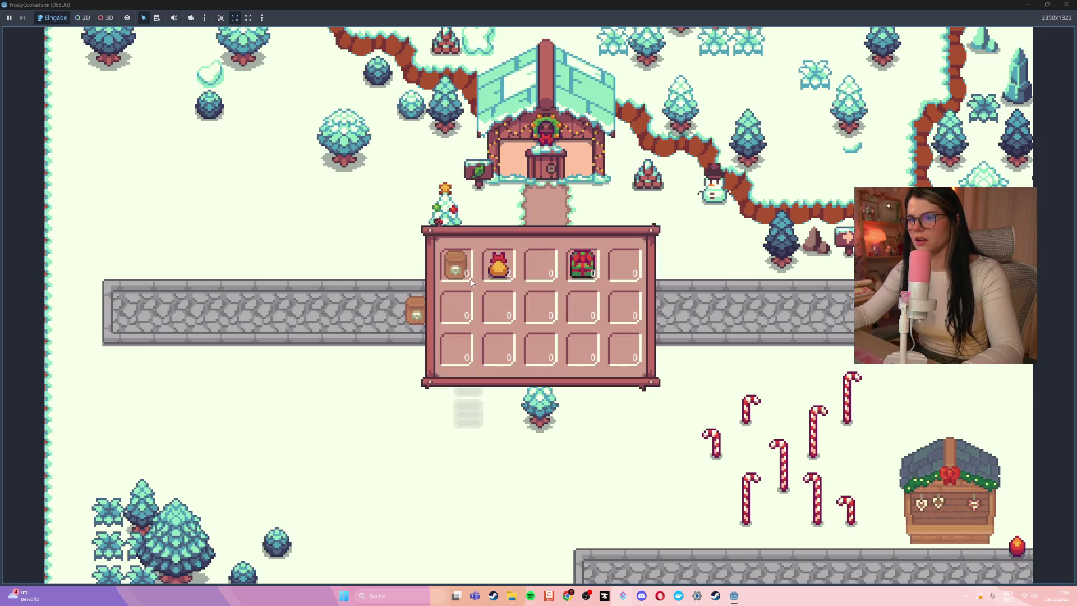
pyautogui.press('i')
pyautogui.press('i')
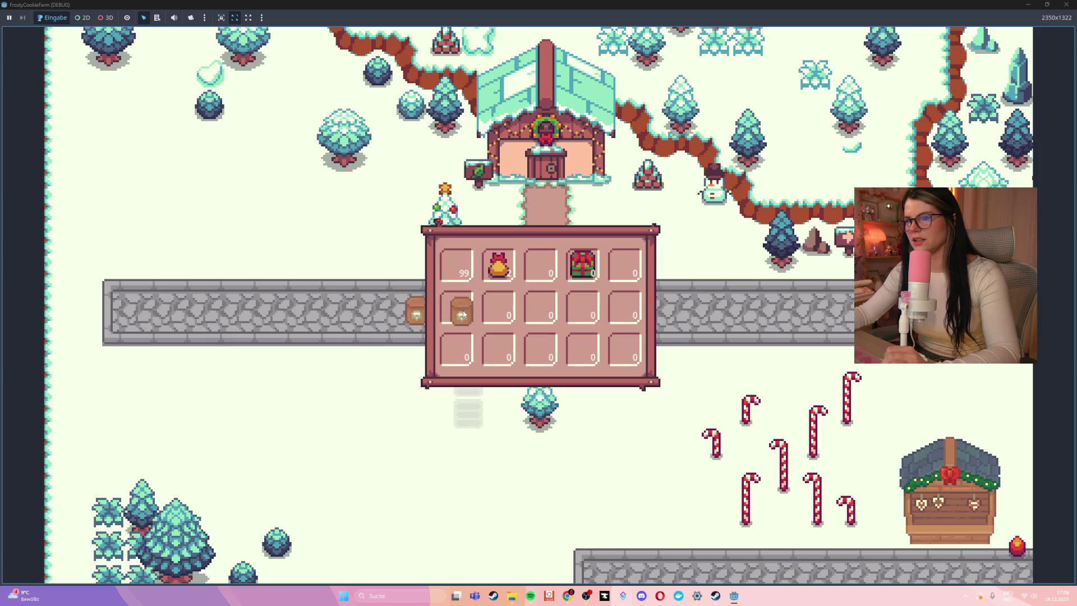
pyautogui.press('i')
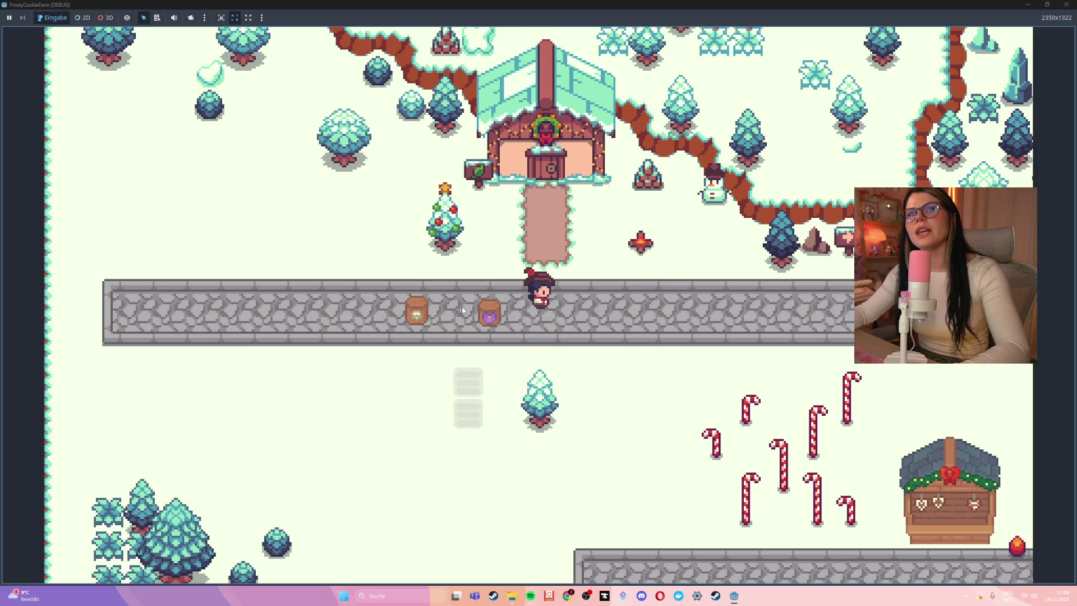
pyautogui.click(467, 388)
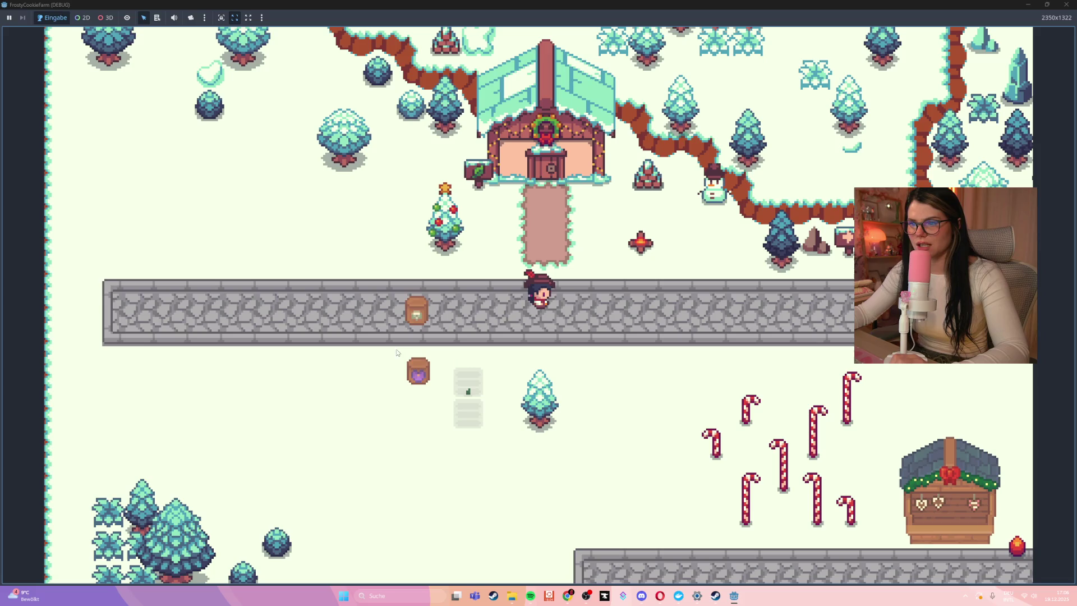
pyautogui.moveTo(425, 325)
pyautogui.mouseDown()
pyautogui.moveTo(393, 439)
pyautogui.moveTo(482, 416)
pyautogui.mouseUp()
pyautogui.press('s')
pyautogui.press('w')
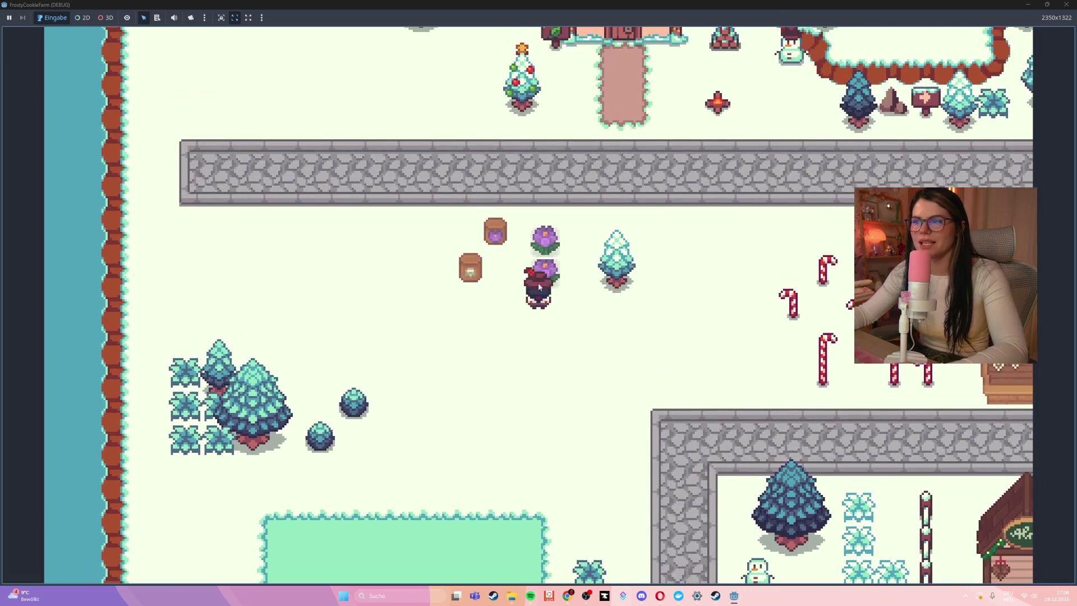
# - Harvest a grown purple flower to trigger the global_position crash, then stop the session
pyautogui.click(537, 282)
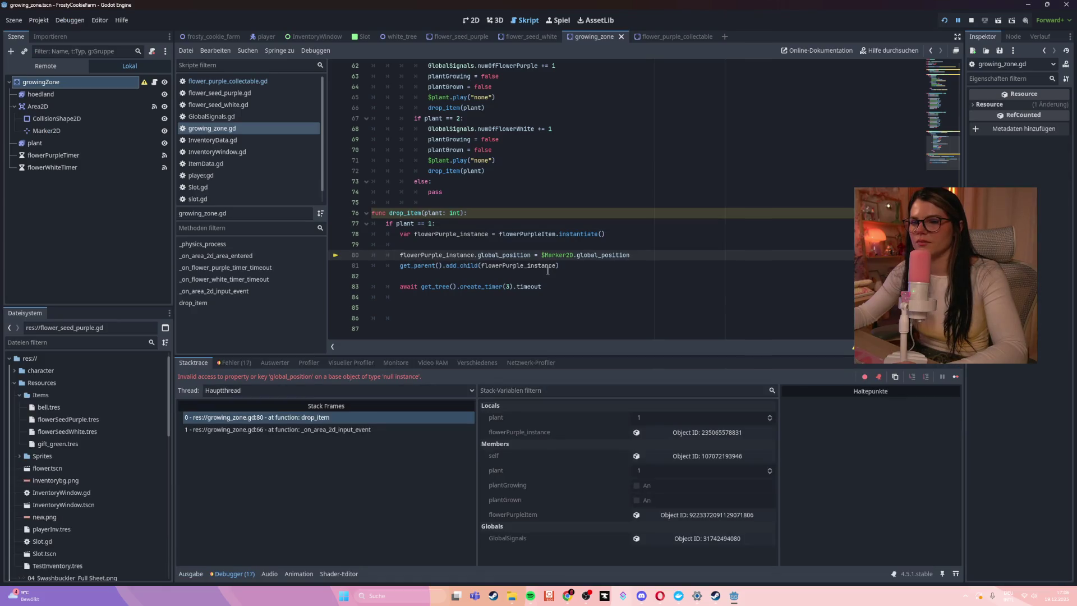
pyautogui.moveTo(548, 271)
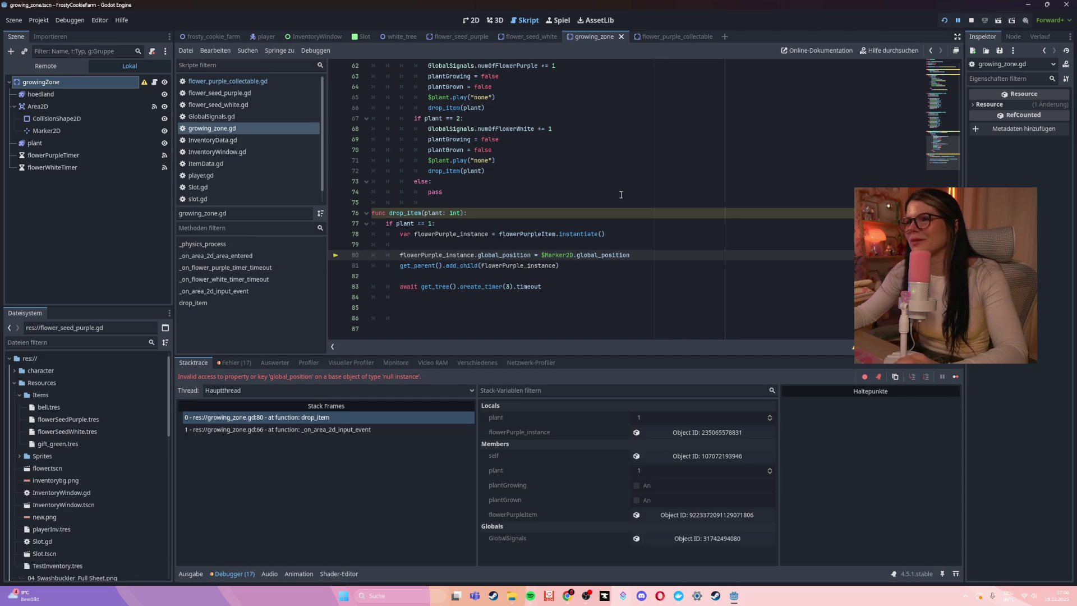
pyautogui.moveTo(733, 596)
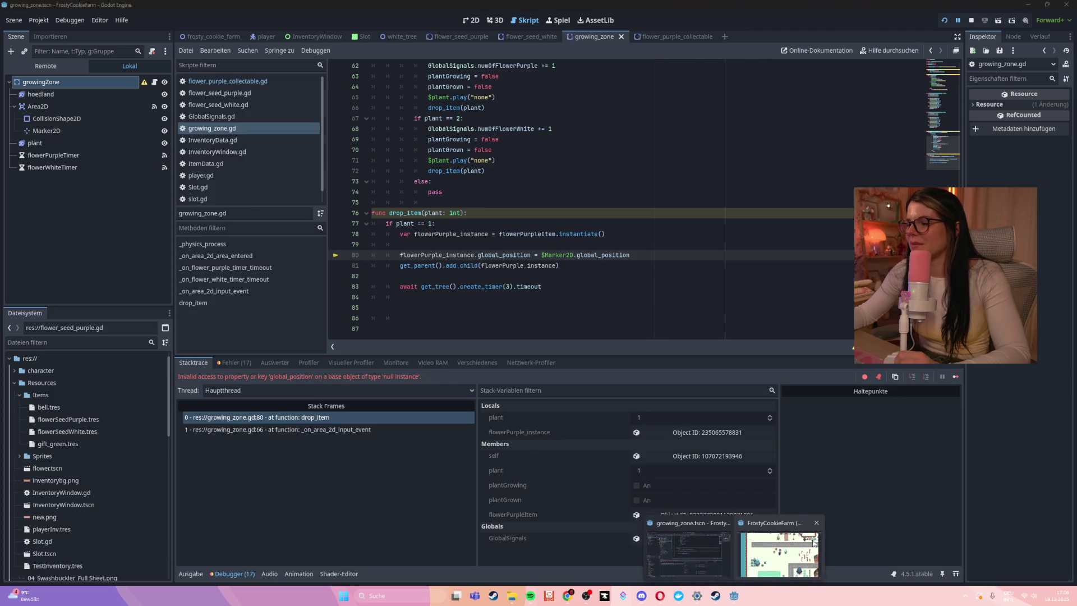
pyautogui.click(816, 523)
pyautogui.click(662, 282)
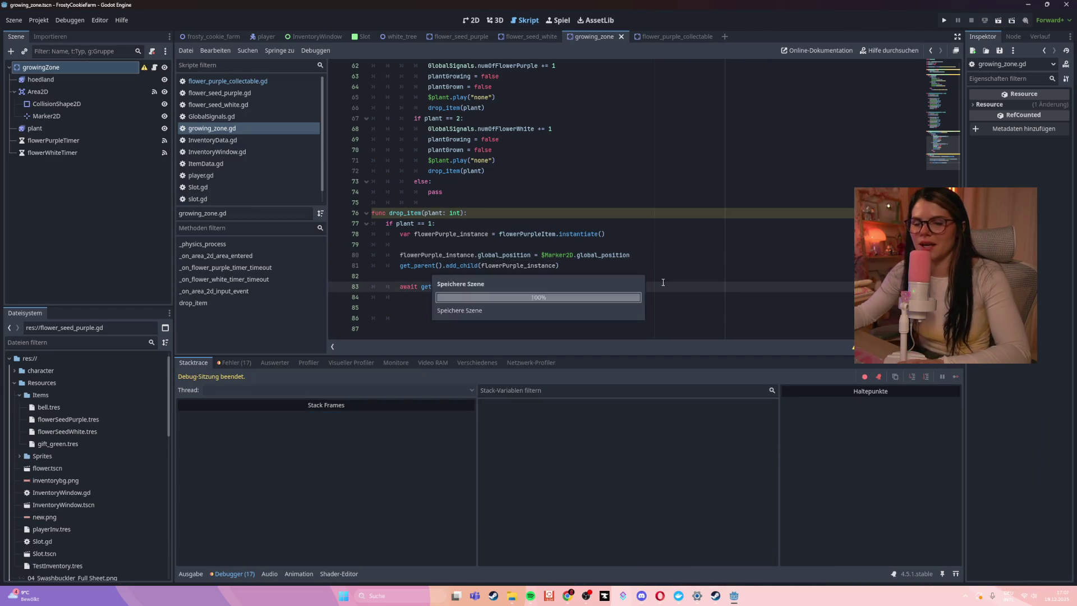
pyautogui.scroll(4, 502, 233)
pyautogui.scroll(-2, 502, 234)
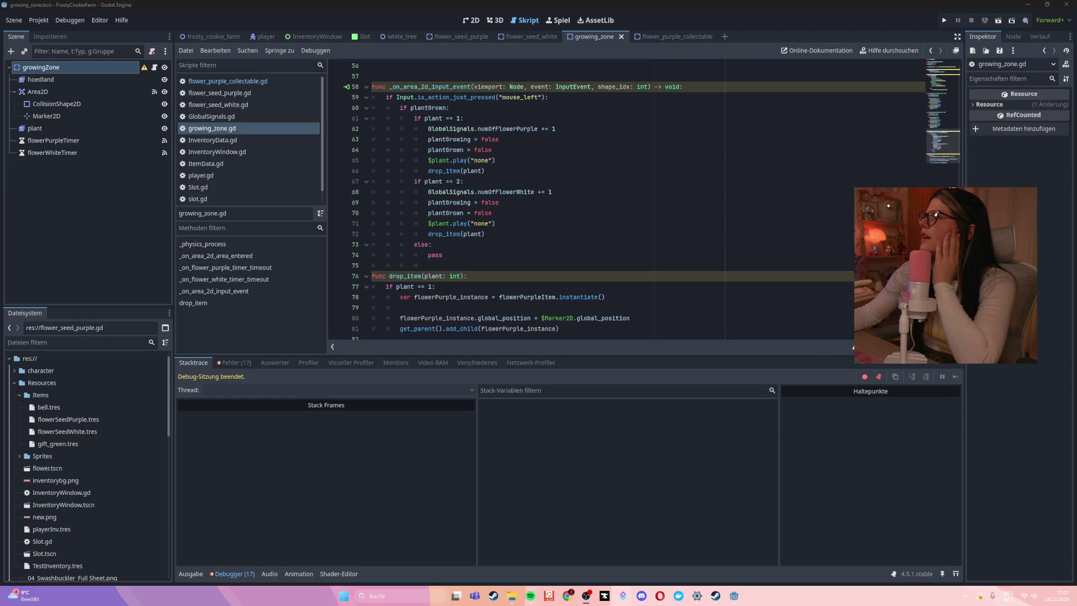
pyautogui.click(506, 597)
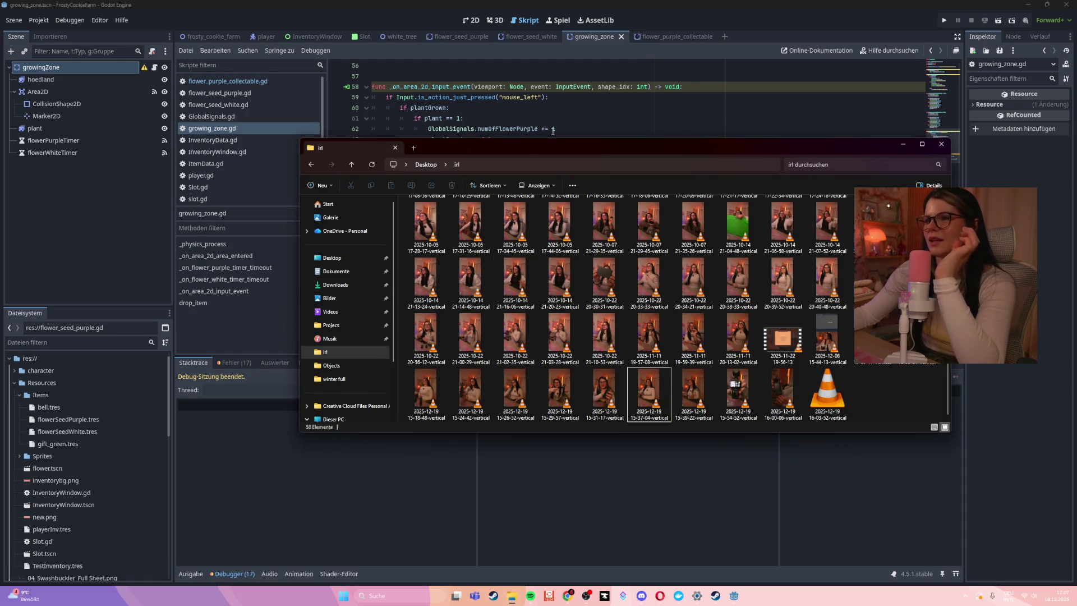
pyautogui.moveTo(551, 141); pyautogui.dragTo(408, 122)
pyautogui.press('End')
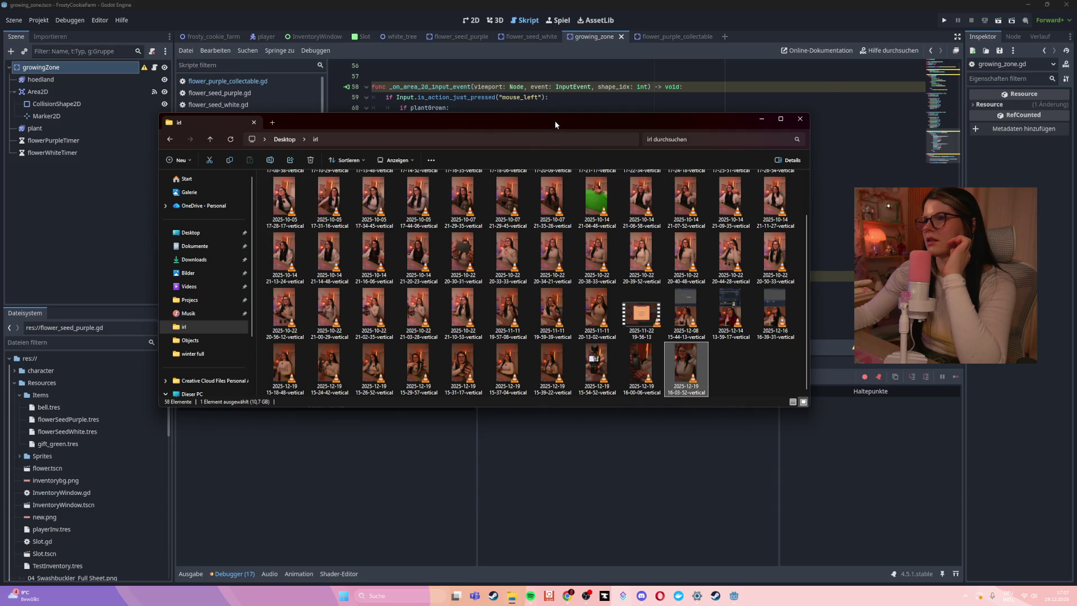
pyautogui.moveTo(554, 120); pyautogui.dragTo(539, 3)
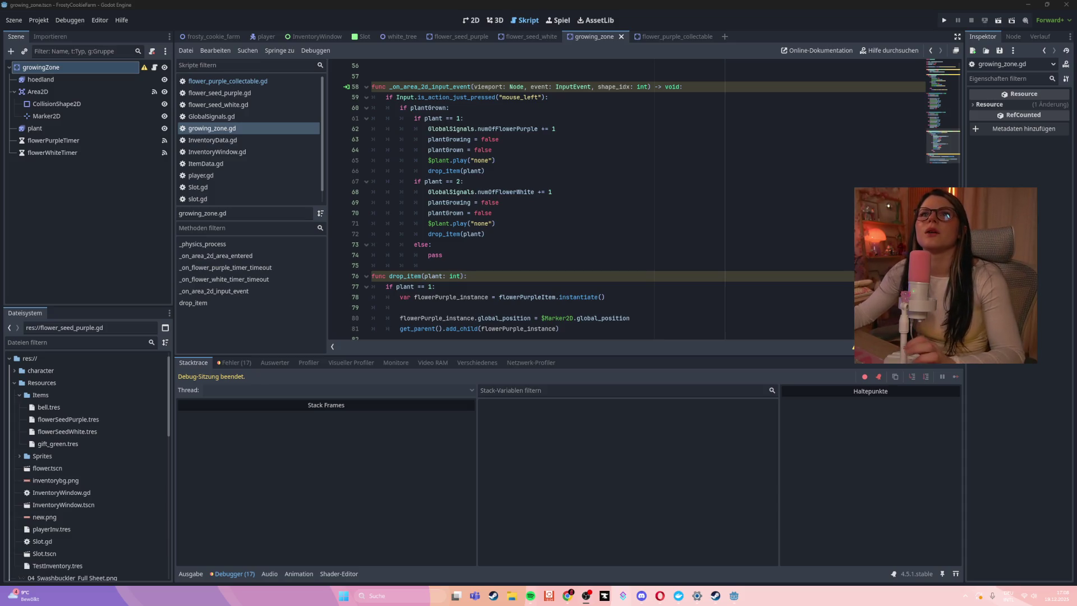
# - Review the drop_item call and plantGrowing reset lines, then switch to the flower_purple_collectable scene
pyautogui.click(646, 239)
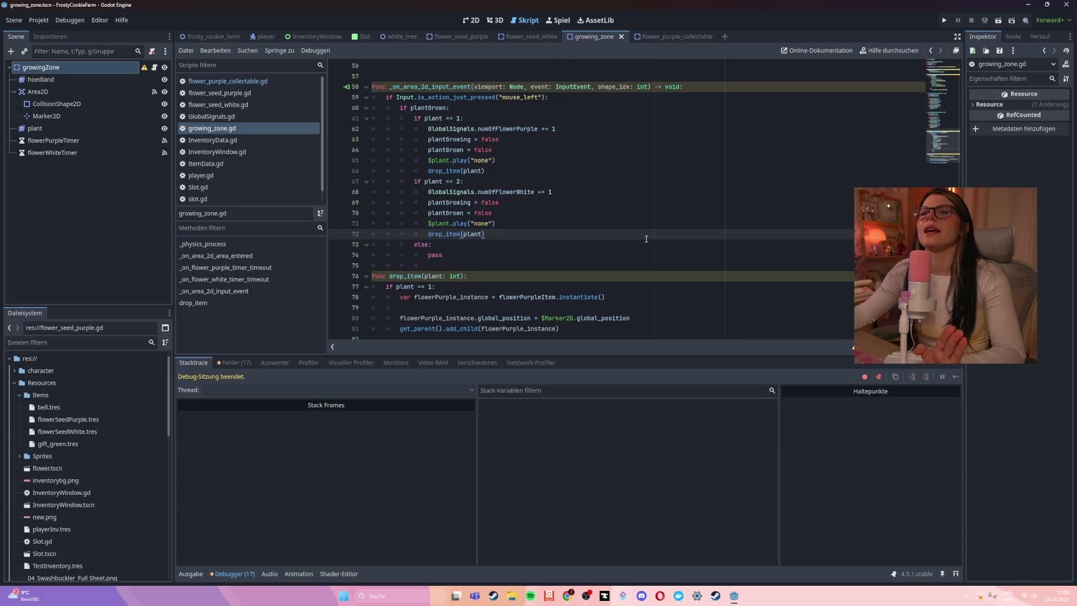
pyautogui.click(575, 208)
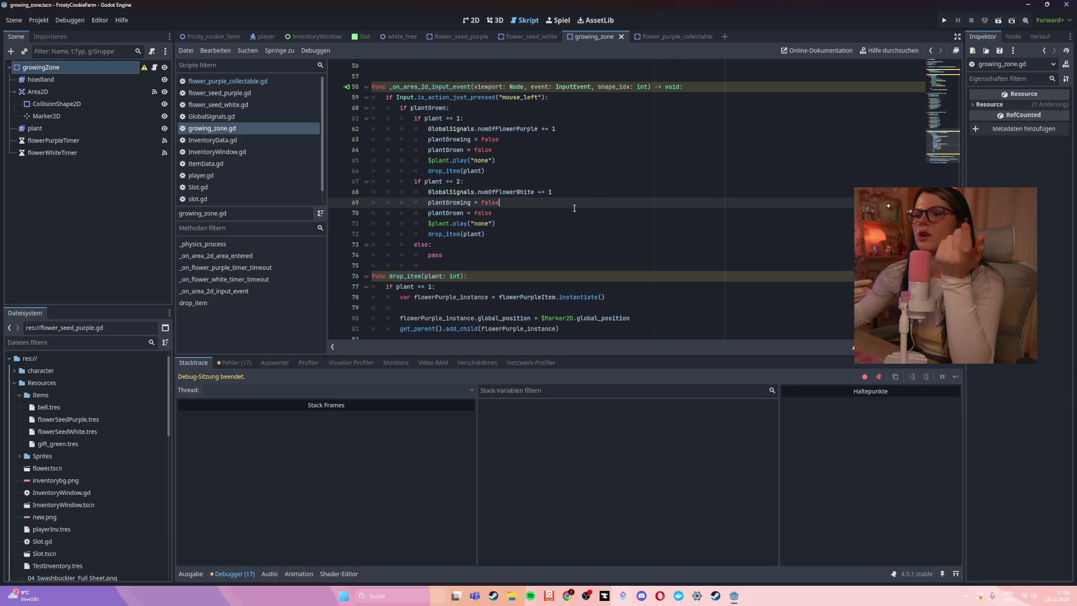
pyautogui.scroll(-2, 530, 215)
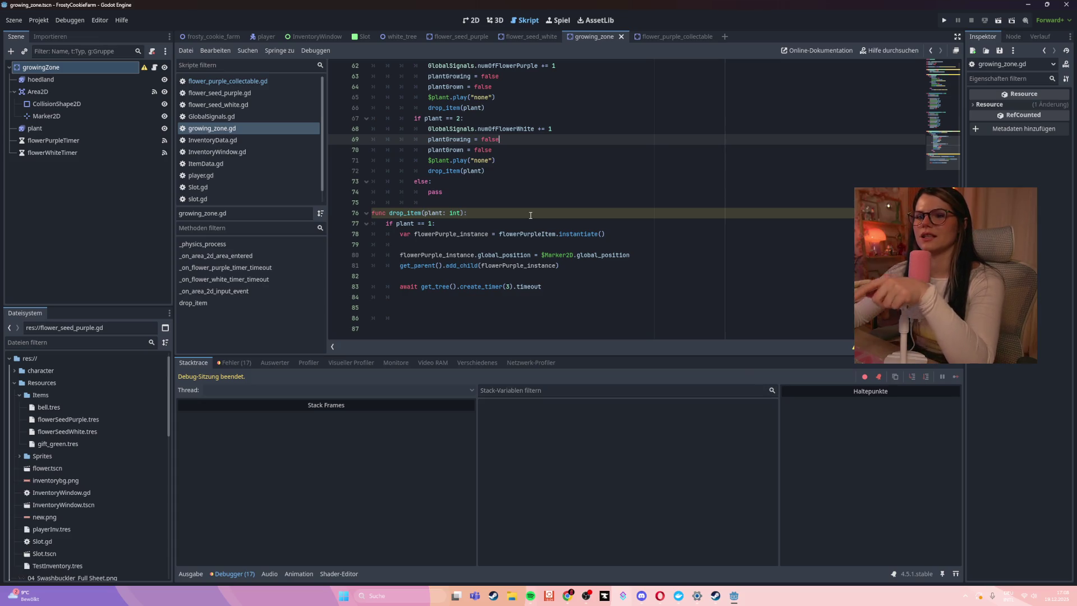
pyautogui.click(667, 37)
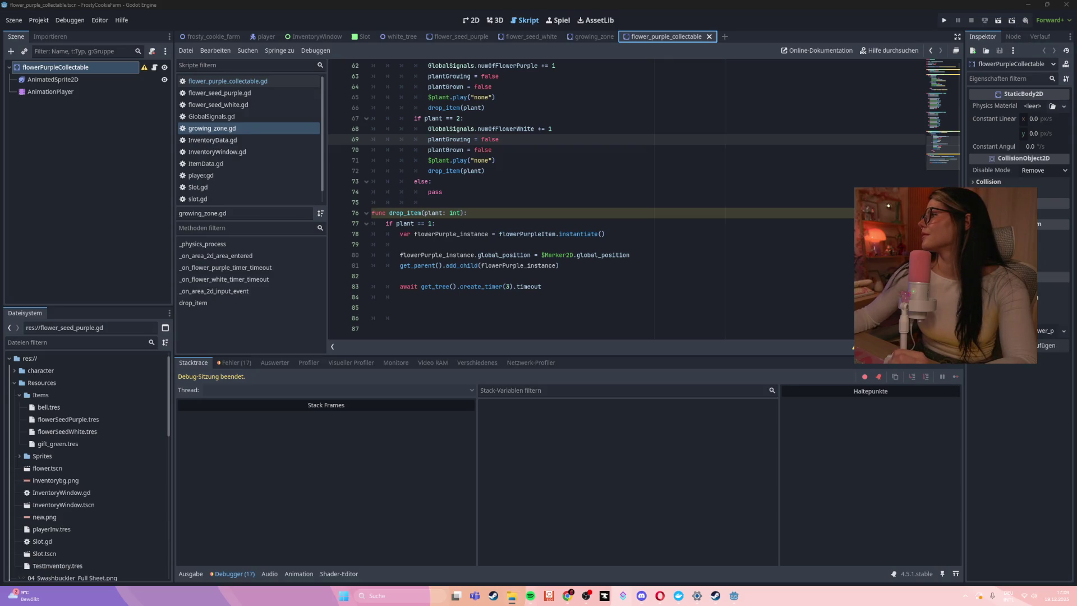
# - Fix the global_position text on line 80 and open flower_purple_collectable.gd at its drop_item line
pyautogui.click(596, 257)
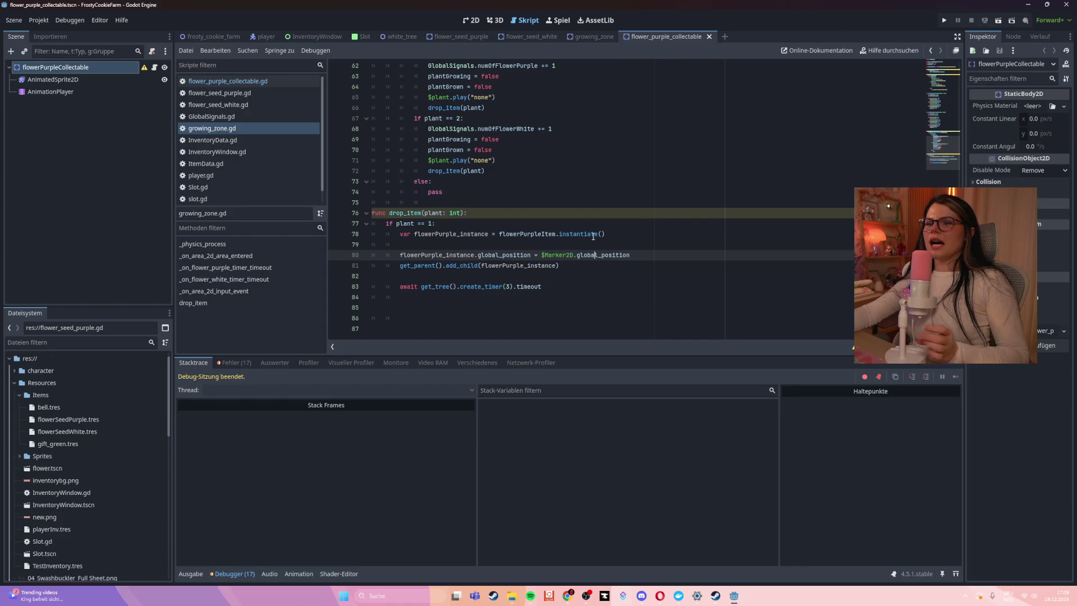
pyautogui.moveTo(594, 236)
pyautogui.write('l_position')
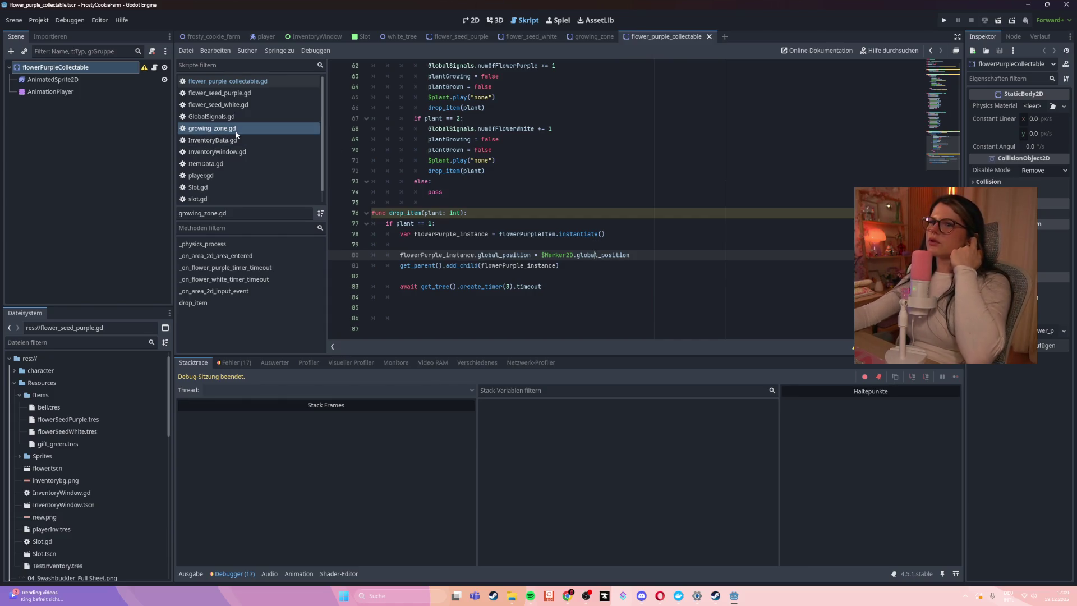
pyautogui.click(293, 80)
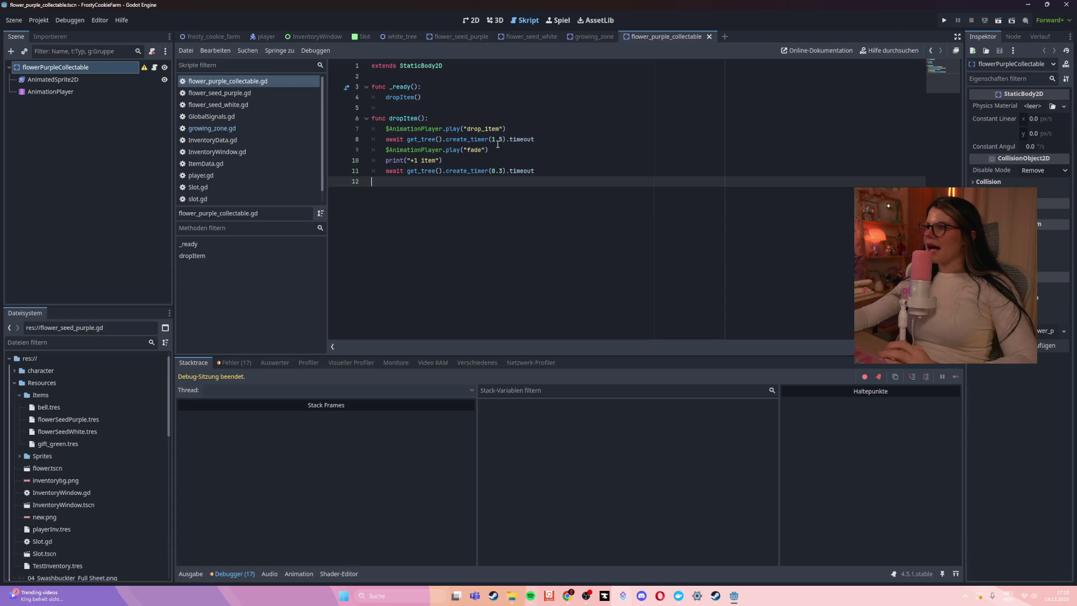
pyautogui.click(534, 128)
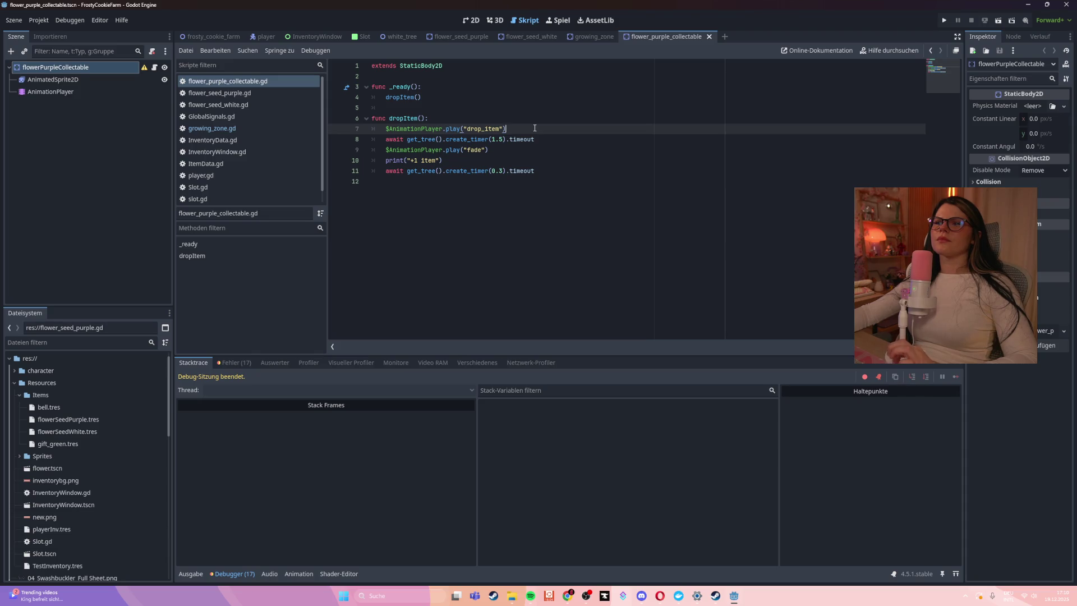
# - Add print("hi") after the drop_item animation line and save the script
pyautogui.press('Return')
pyautogui.write('print("')
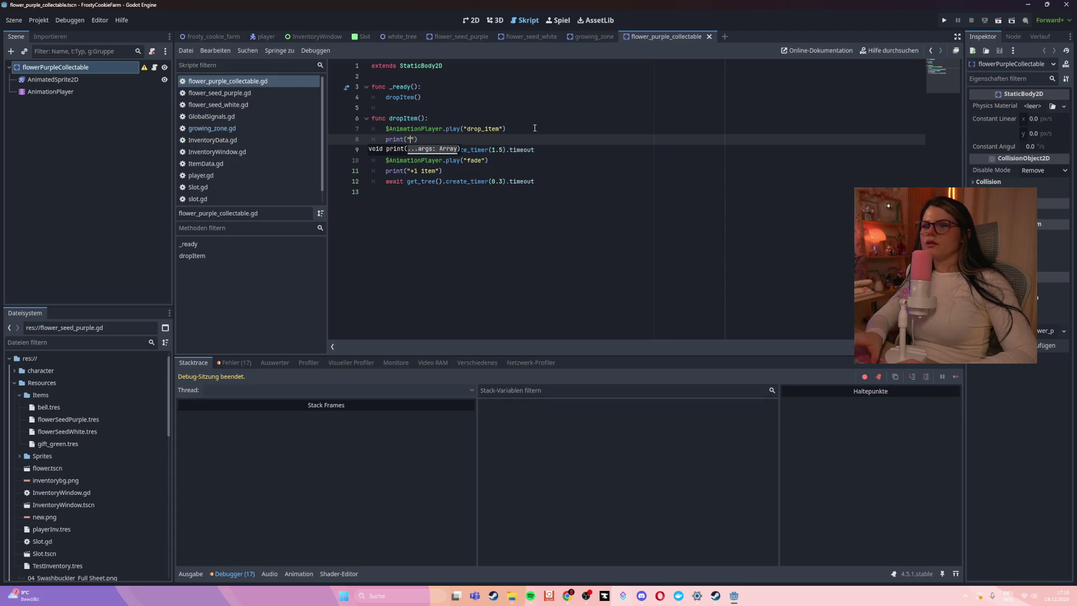
pyautogui.write('hi')
pyautogui.hotkey('ctrl', 's')
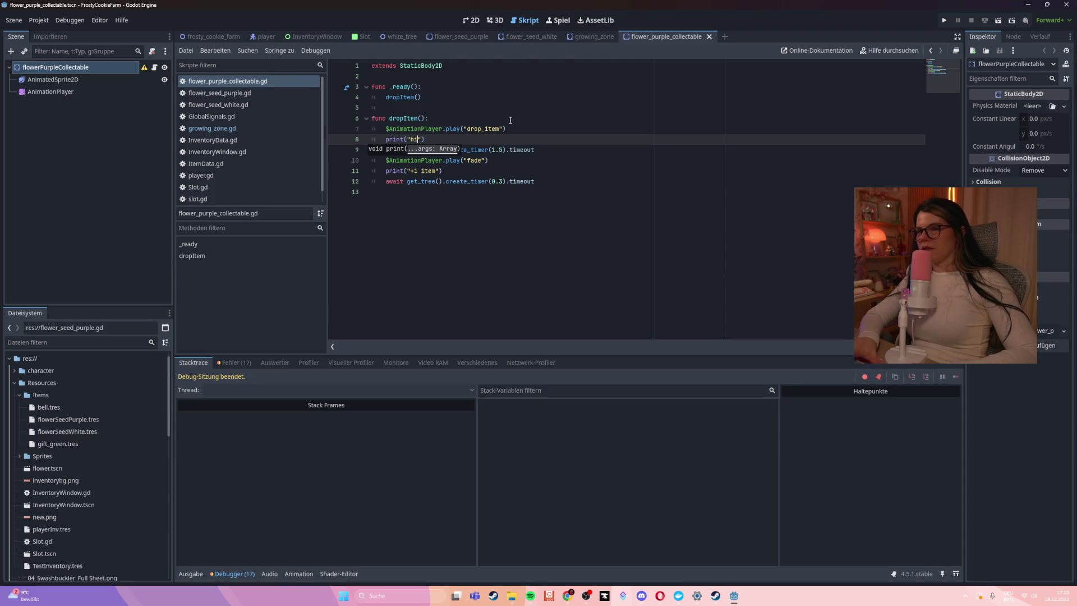
# - Run the game, plant a purple seed, and harvest the grown flower without a crash
pyautogui.click(998, 20)
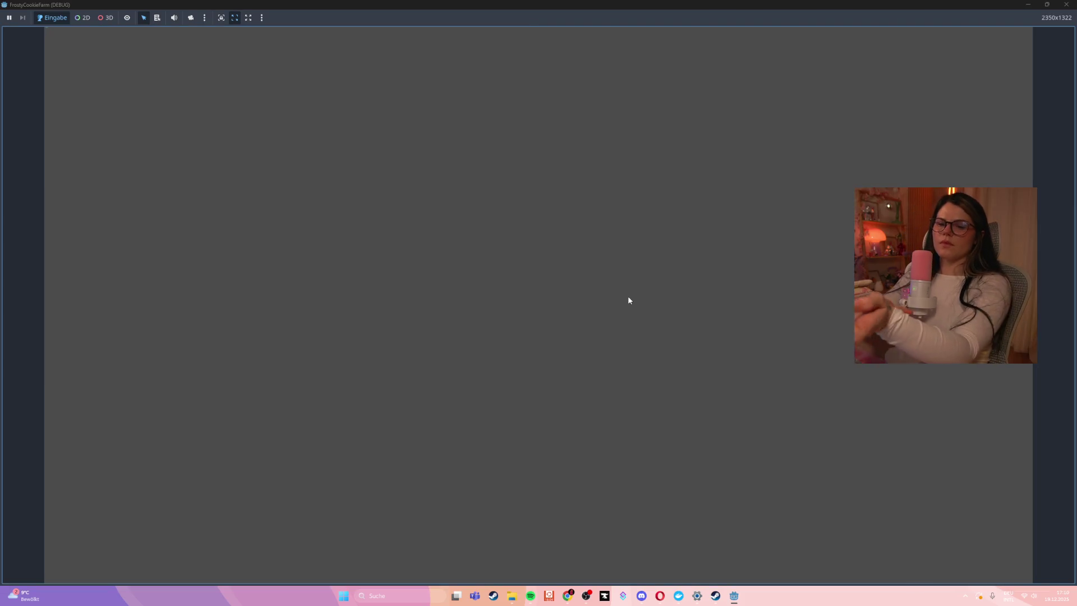
pyautogui.click(1066, 5)
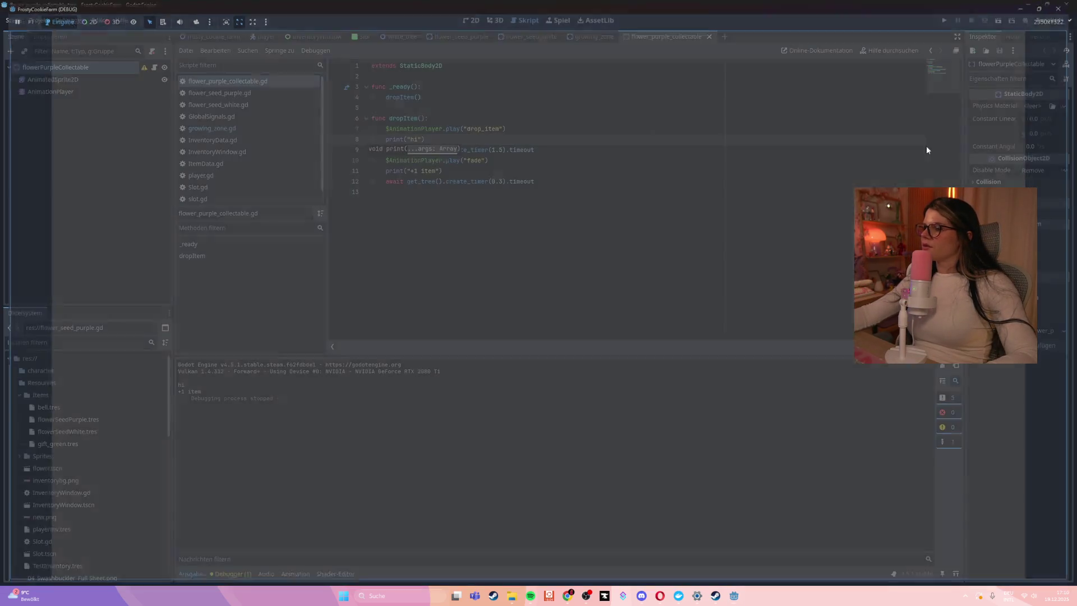
pyautogui.press('F5')
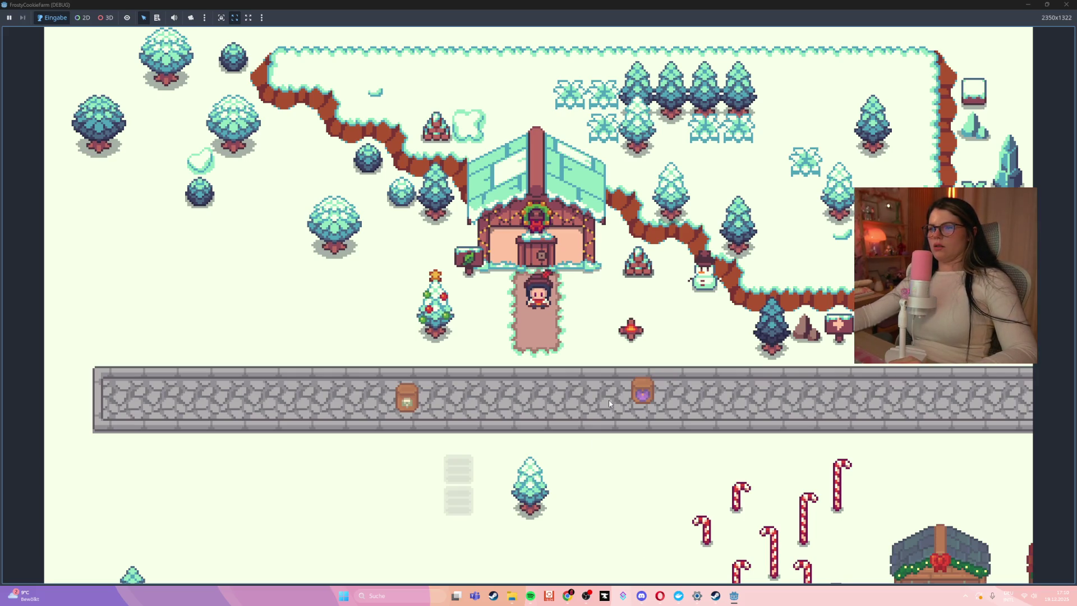
pyautogui.press('s')
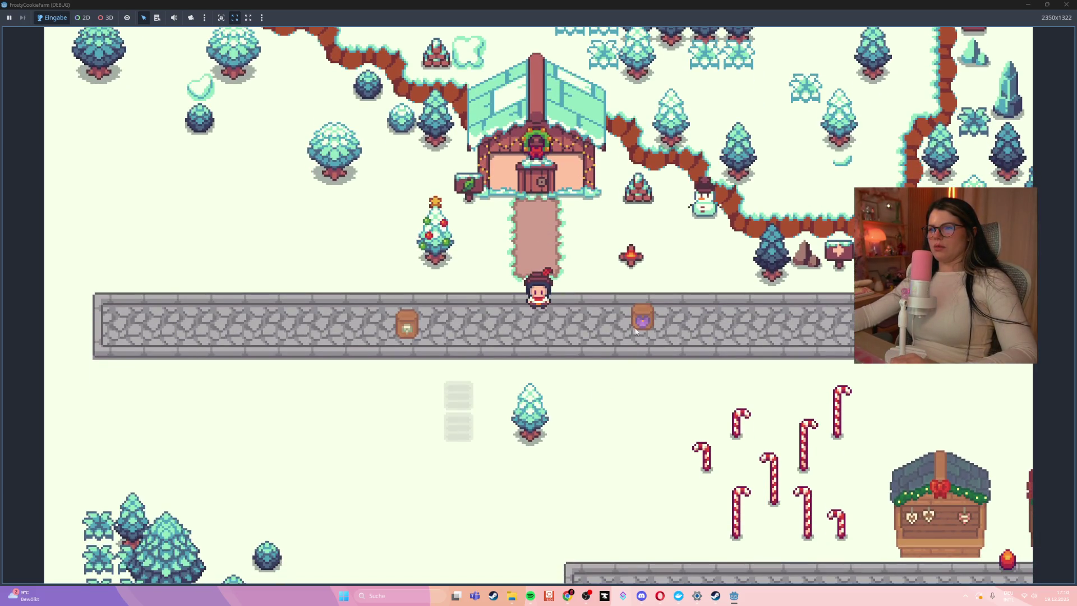
pyautogui.moveTo(619, 332)
pyautogui.mouseDown()
pyautogui.moveTo(581, 332)
pyautogui.moveTo(527, 367)
pyautogui.moveTo(542, 367)
pyautogui.mouseUp()
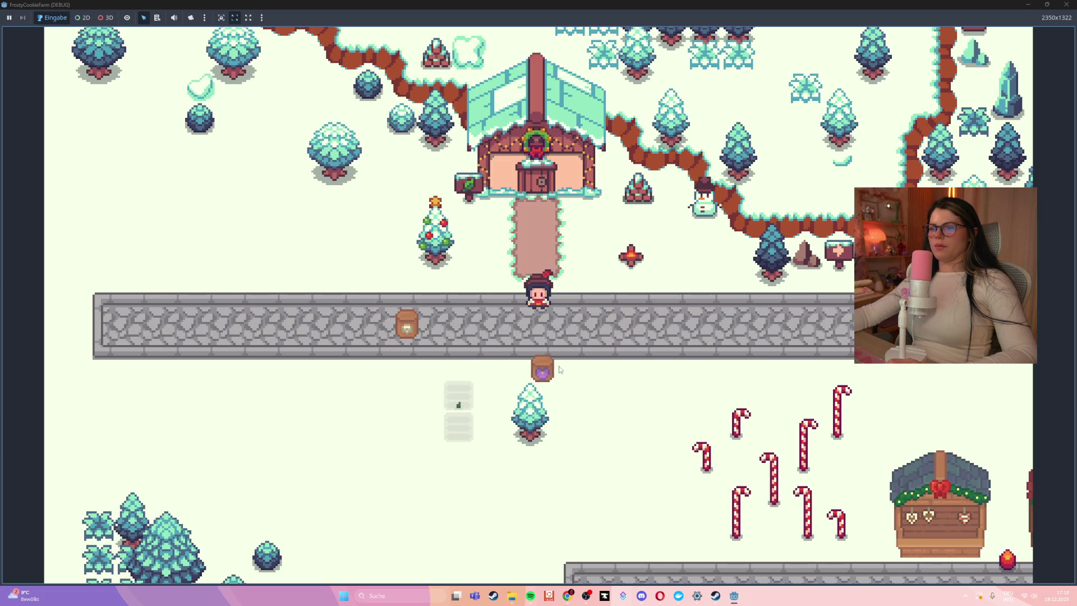
pyautogui.press('s')
pyautogui.press('d')
pyautogui.press('s')
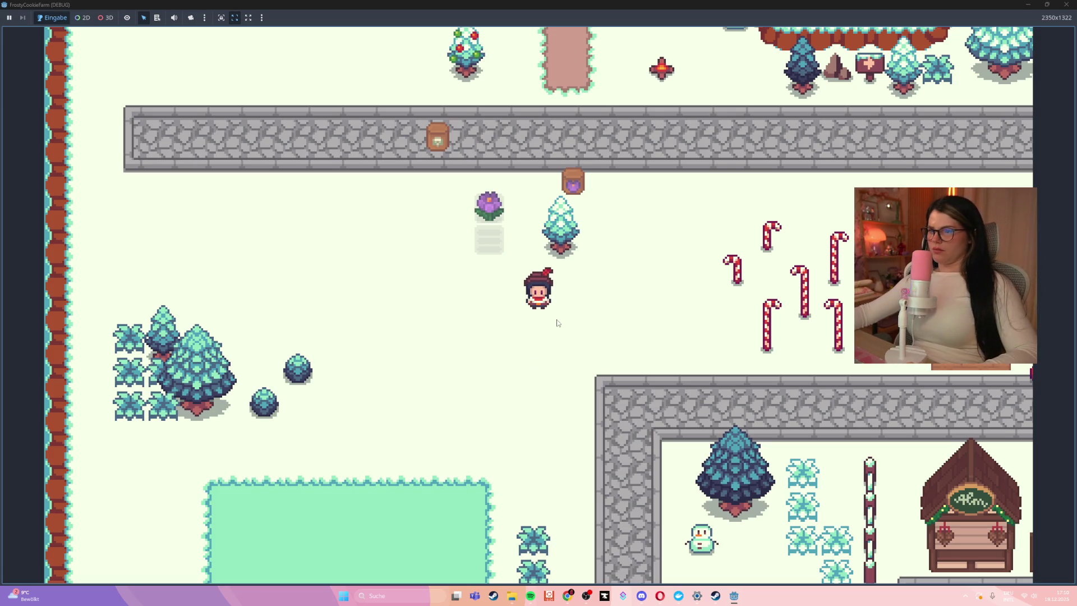
pyautogui.press('w')
pyautogui.click(495, 301)
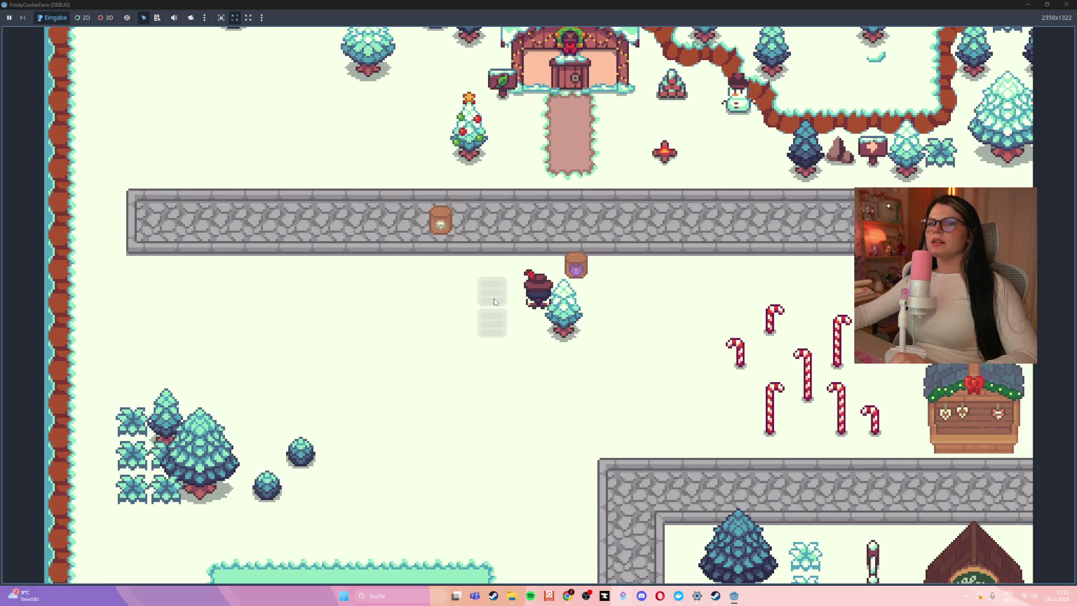
pyautogui.doubleClick(437, 5)
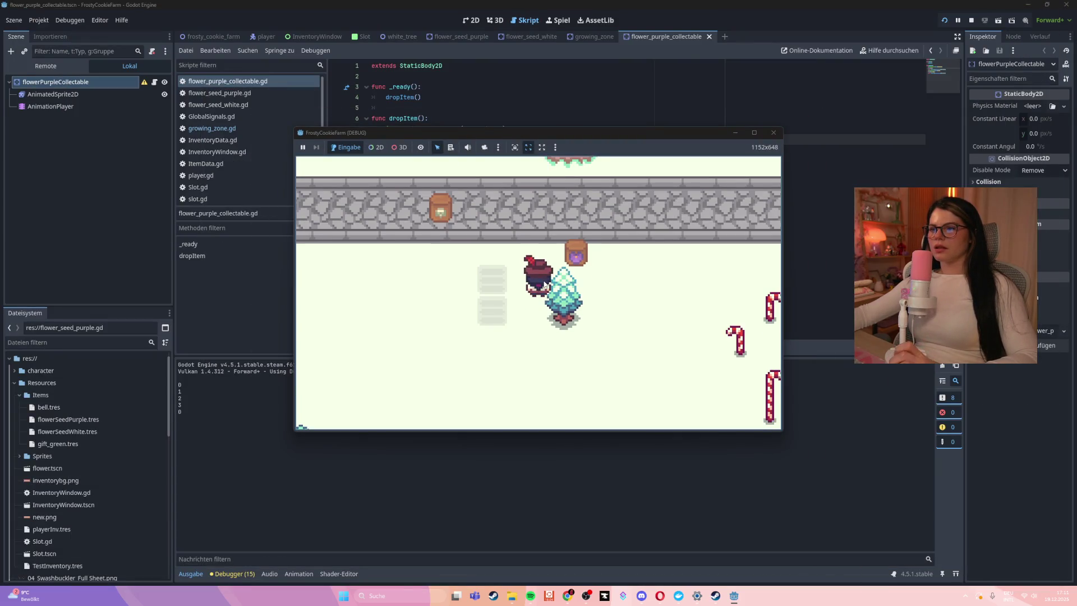
# - Close the game and return to growing_zone.gd at the instantiate line in drop_item
pyautogui.click(773, 132)
pyautogui.moveTo(425, 139); pyautogui.dragTo(372, 139)
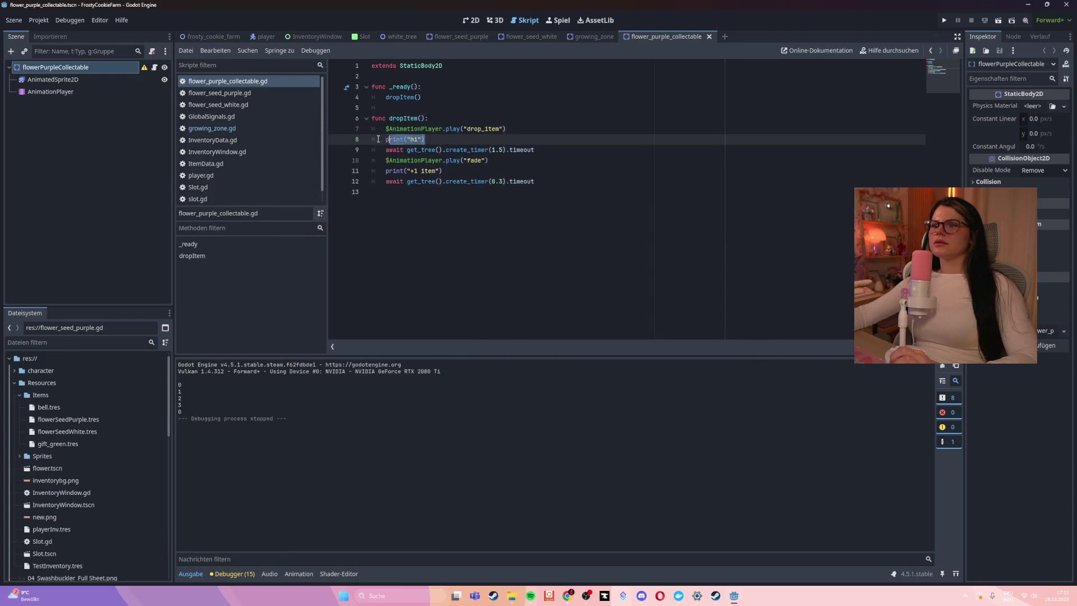
pyautogui.click(465, 295)
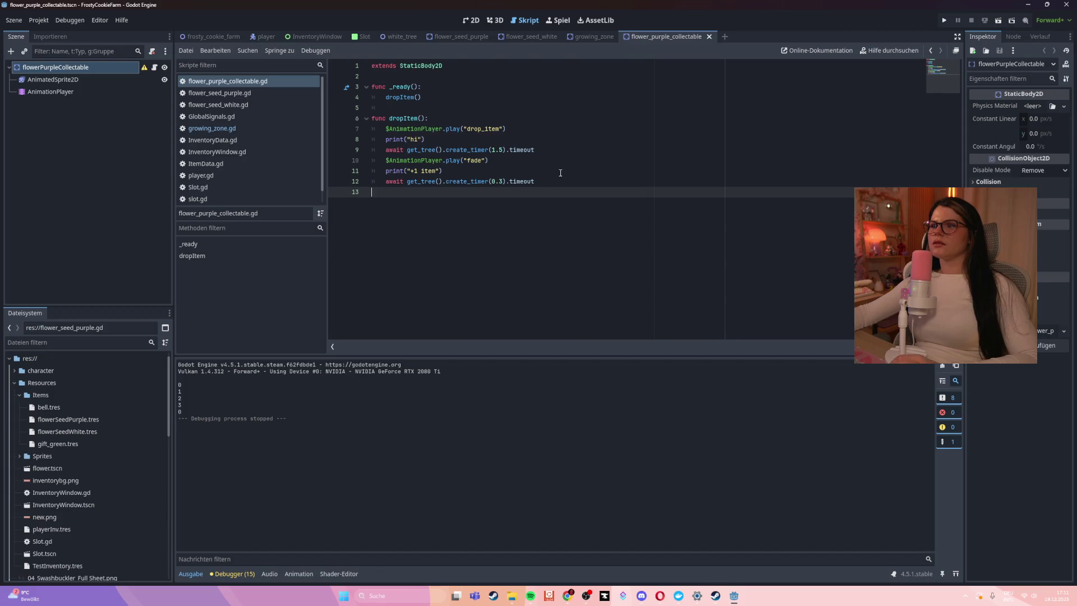
pyautogui.click(534, 38)
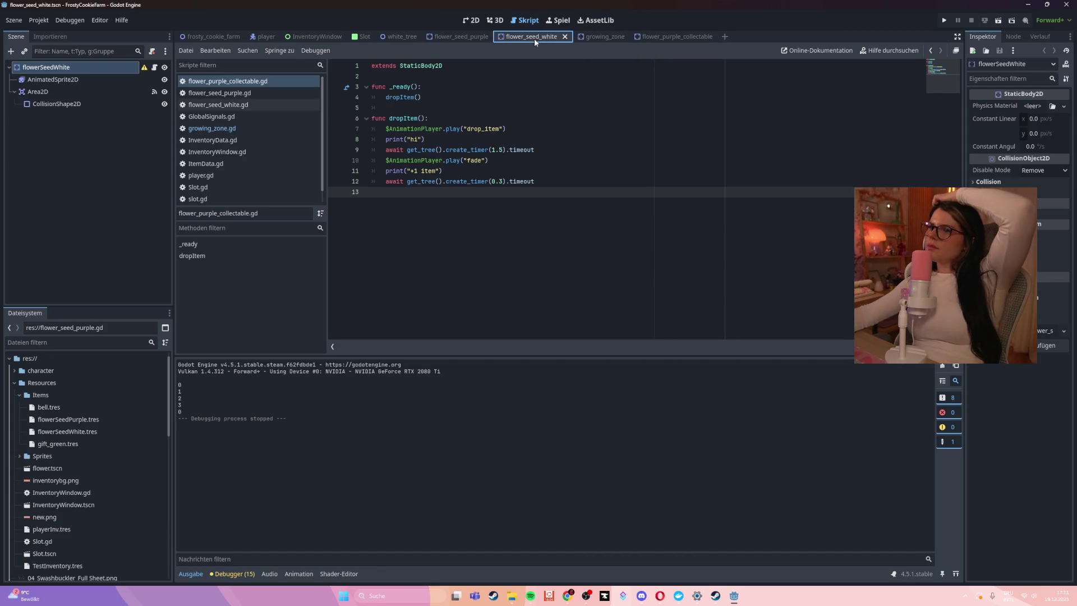
pyautogui.click(241, 93)
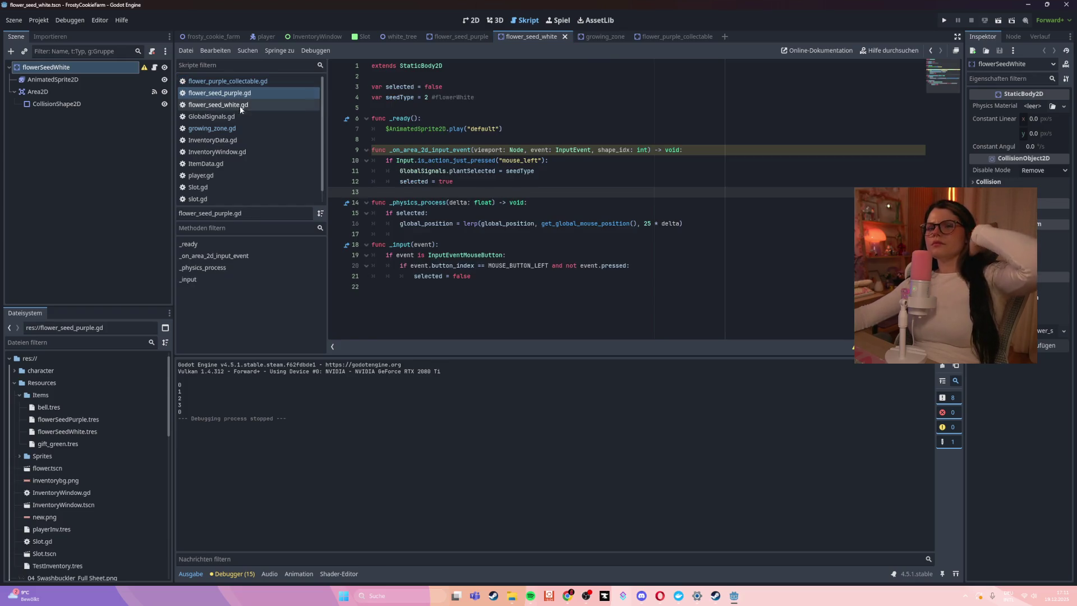
pyautogui.click(240, 128)
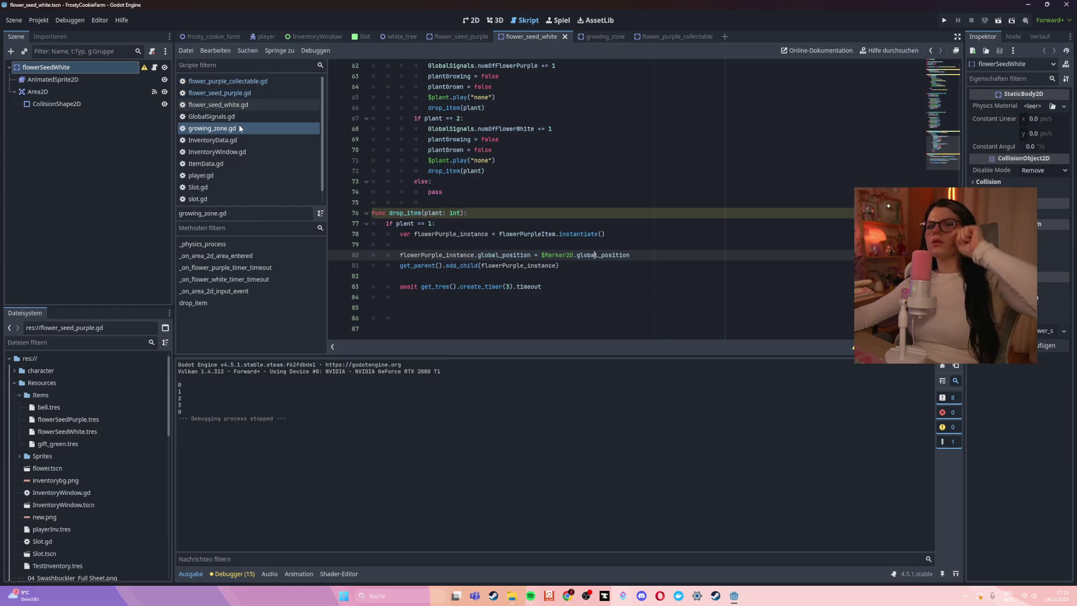
pyautogui.click(481, 235)
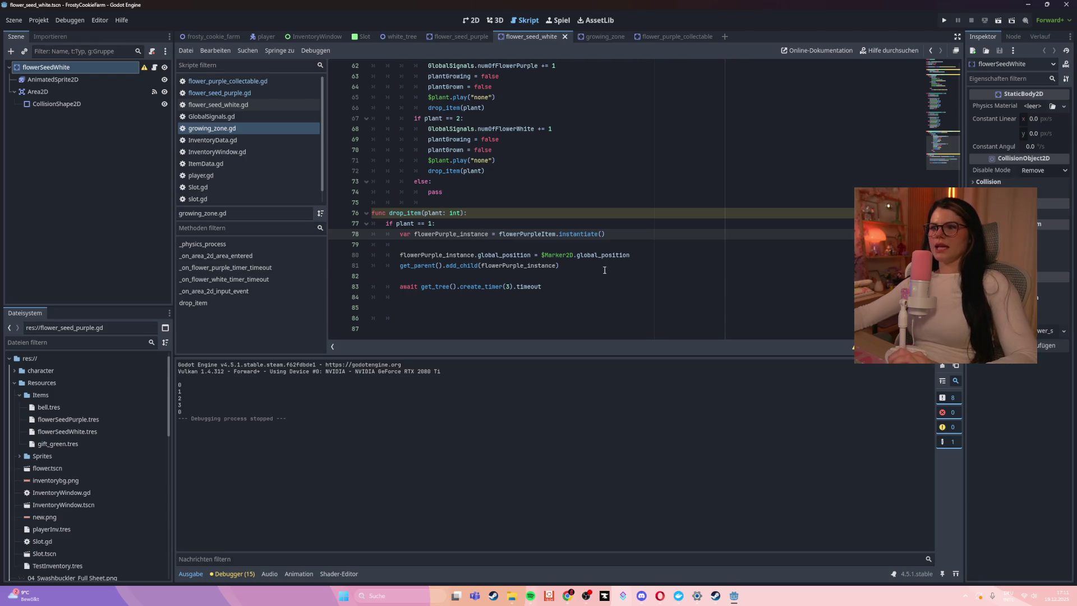
# - Open a new line right after the flowerPurple_instance instantiate line
pyautogui.moveTo(606, 270); pyautogui.dragTo(384, 256)
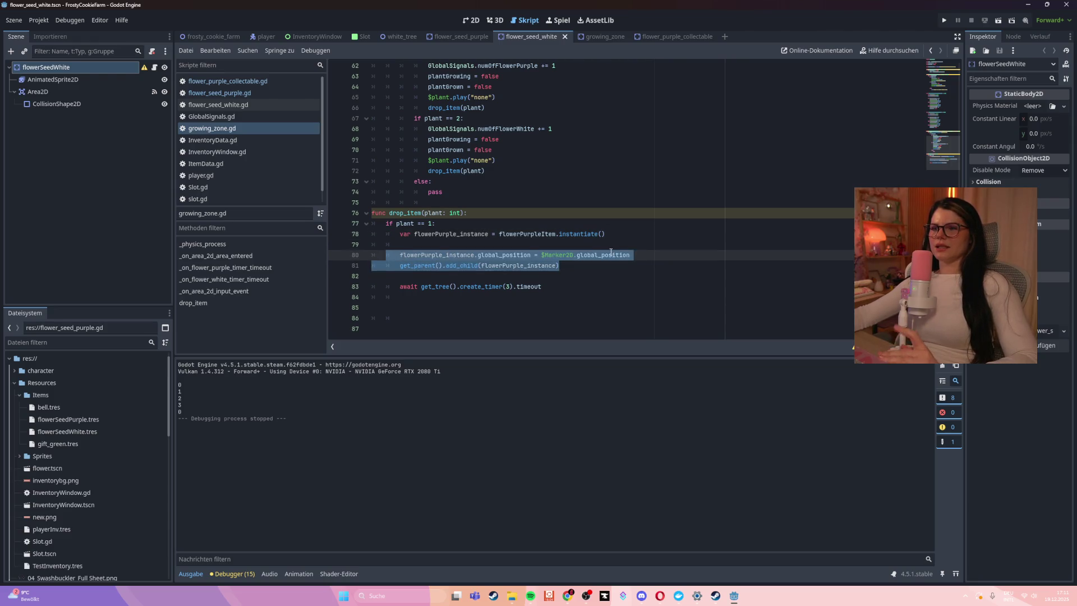
pyautogui.moveTo(606, 234); pyautogui.dragTo(484, 233)
pyautogui.click(494, 255)
pyautogui.click(606, 234)
pyautogui.press('Return')
pyautogui.write('p[r')
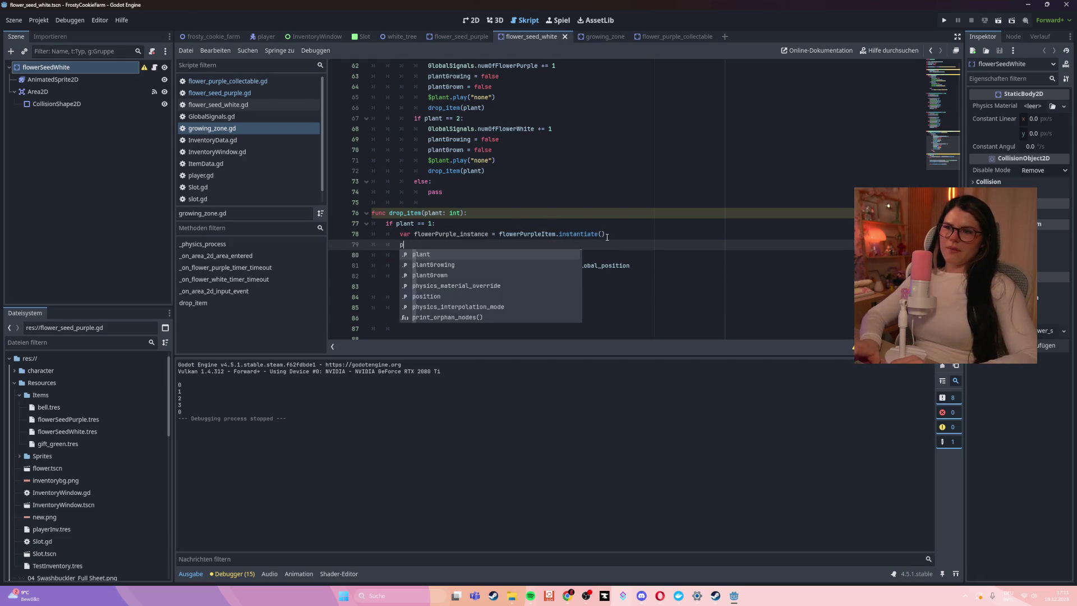
pyautogui.press('BackSpace')
pyautogui.press('Escape')
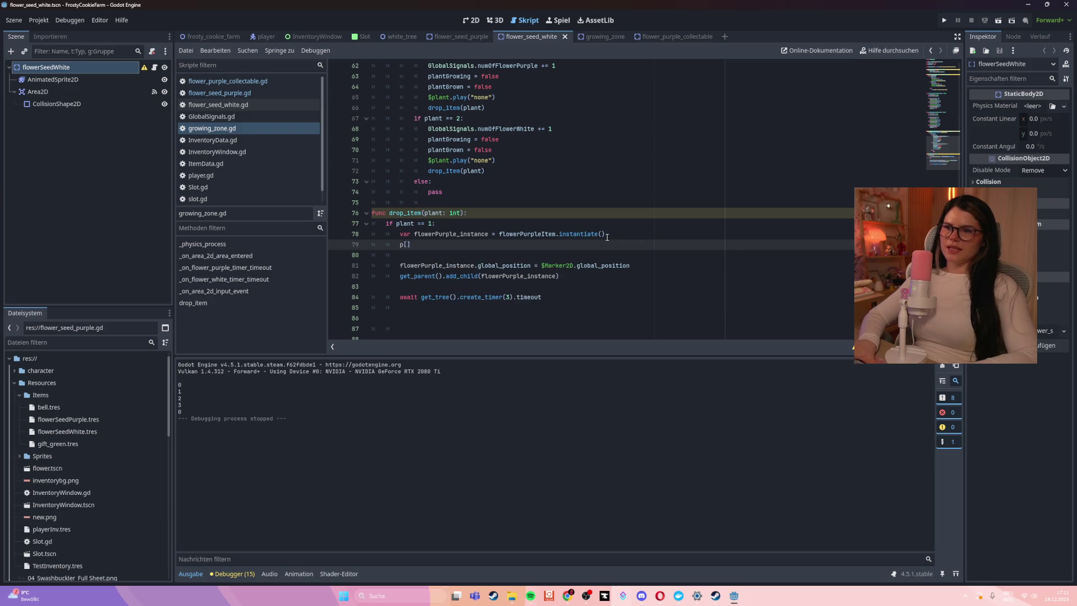
# - Write print(flowerPurple_instance) using autocomplete and save growing_zone.gd
pyautogui.press('Down')
pyautogui.press('Up')
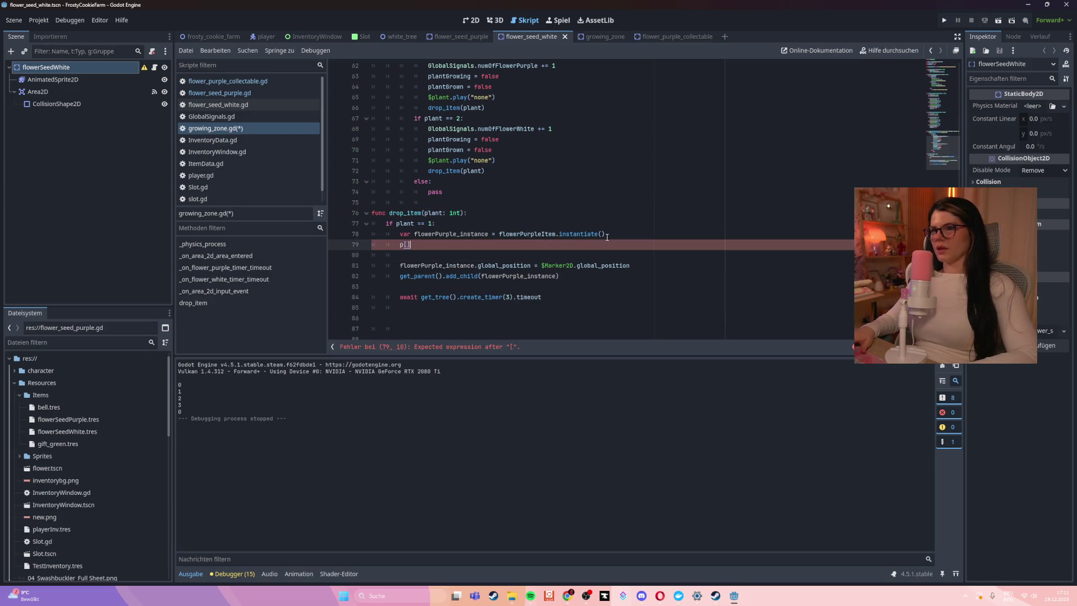
pyautogui.write('r')
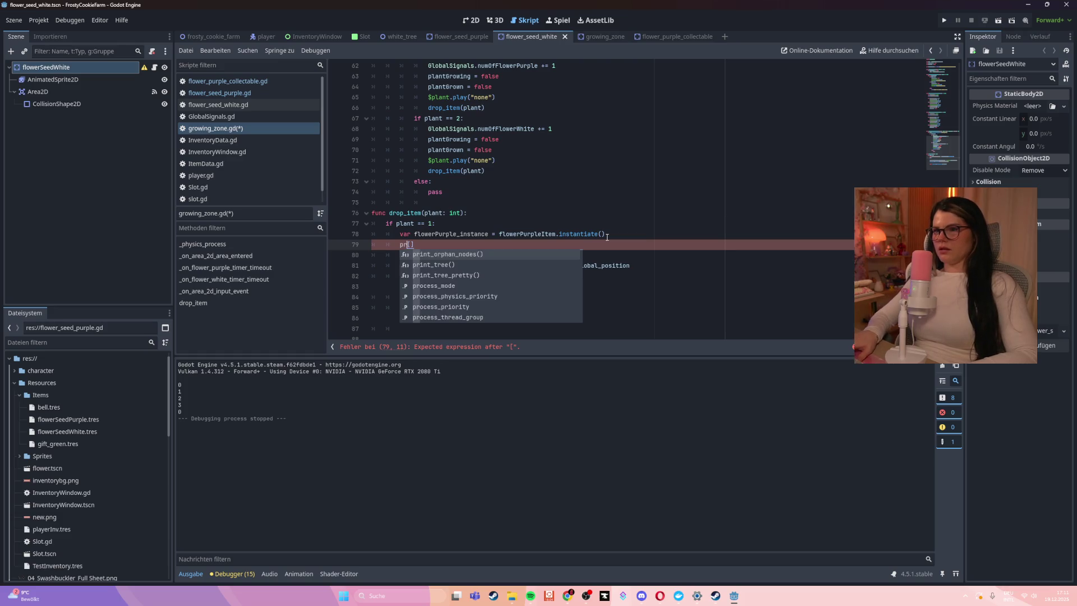
pyautogui.press('Escape')
pyautogui.press('Delete')
pyautogui.press('Delete')
pyautogui.write('int(')
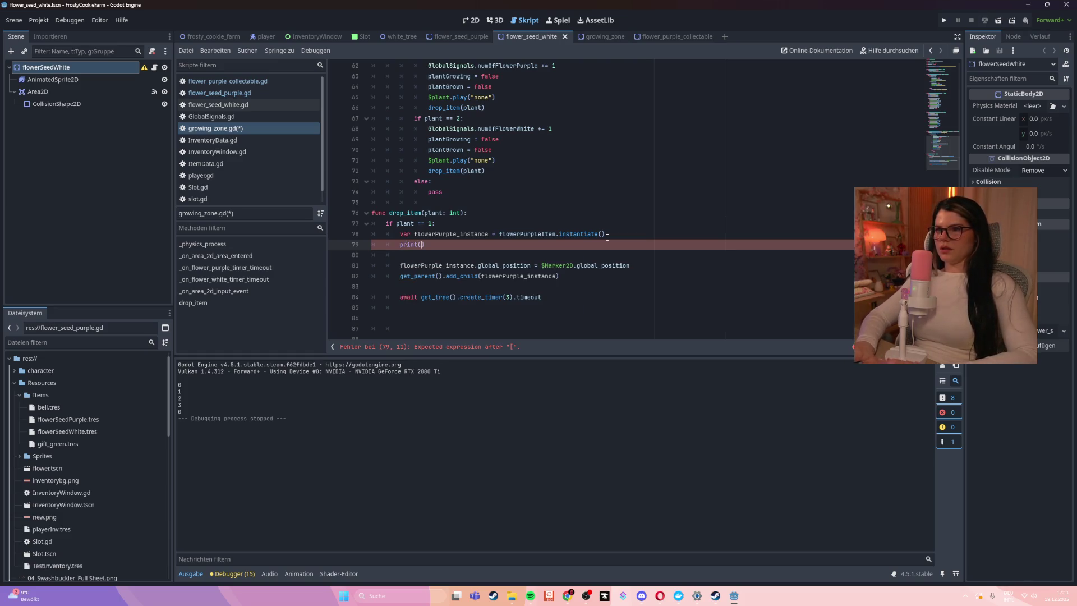
pyautogui.press('BackSpace')
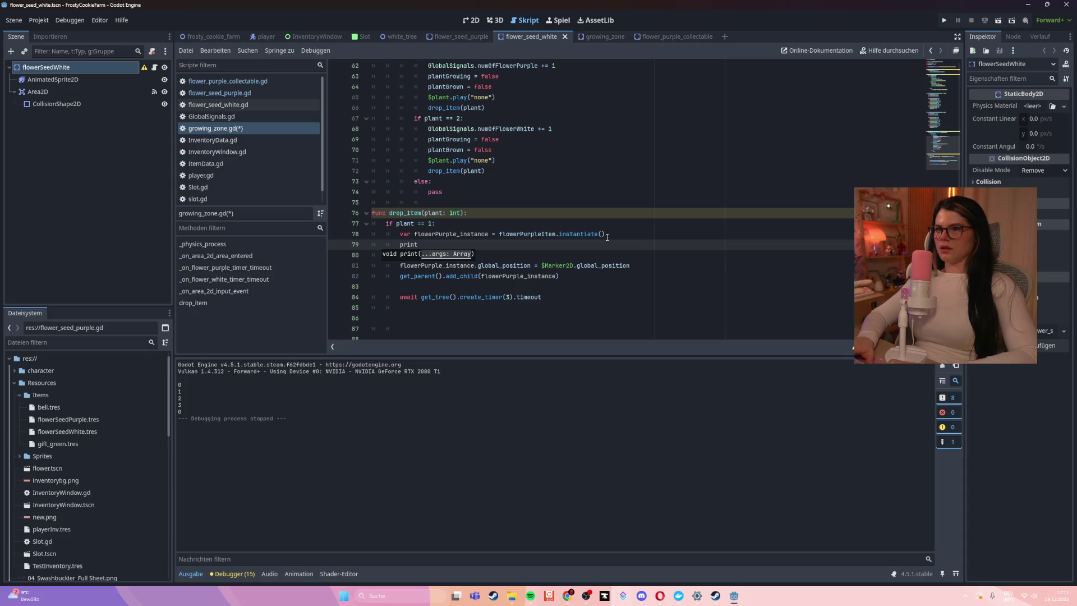
pyautogui.write('))')
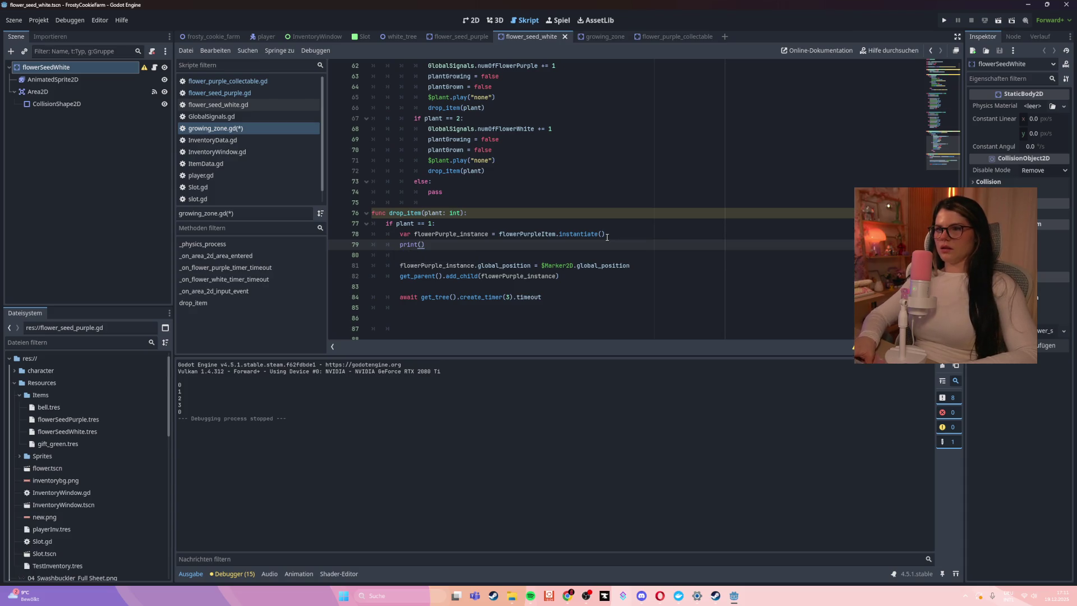
pyautogui.write('flower')
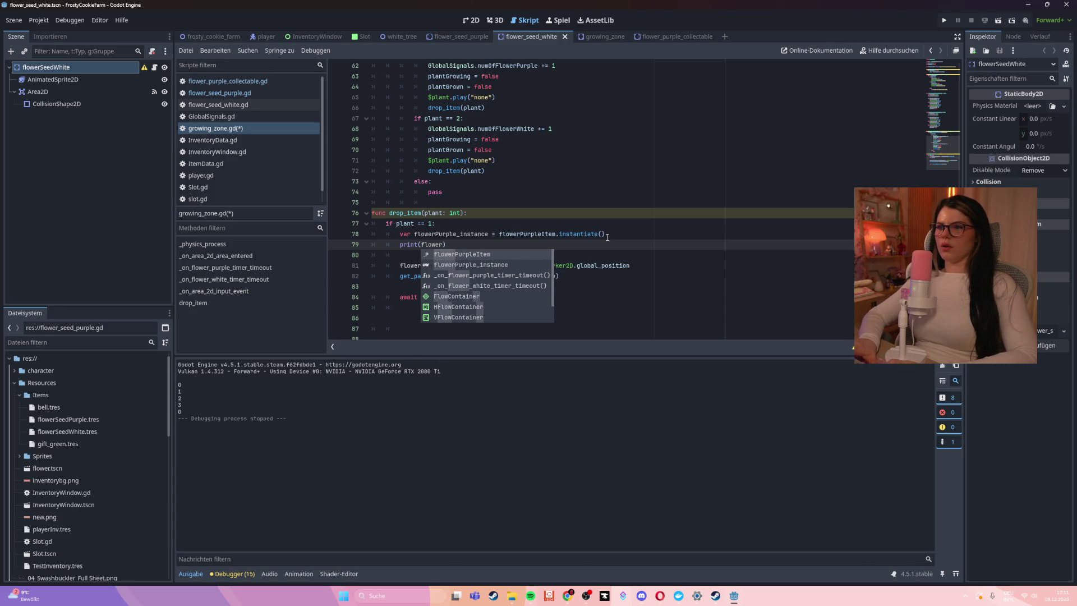
pyautogui.press('Down')
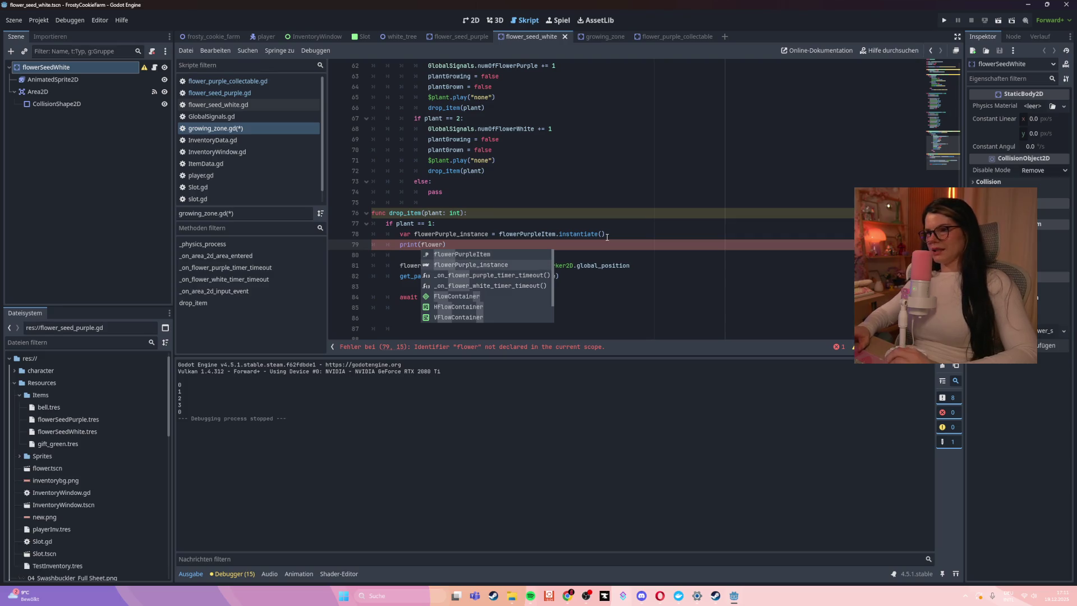
pyautogui.press('Return')
pyautogui.hotkey('ctrl', 's')
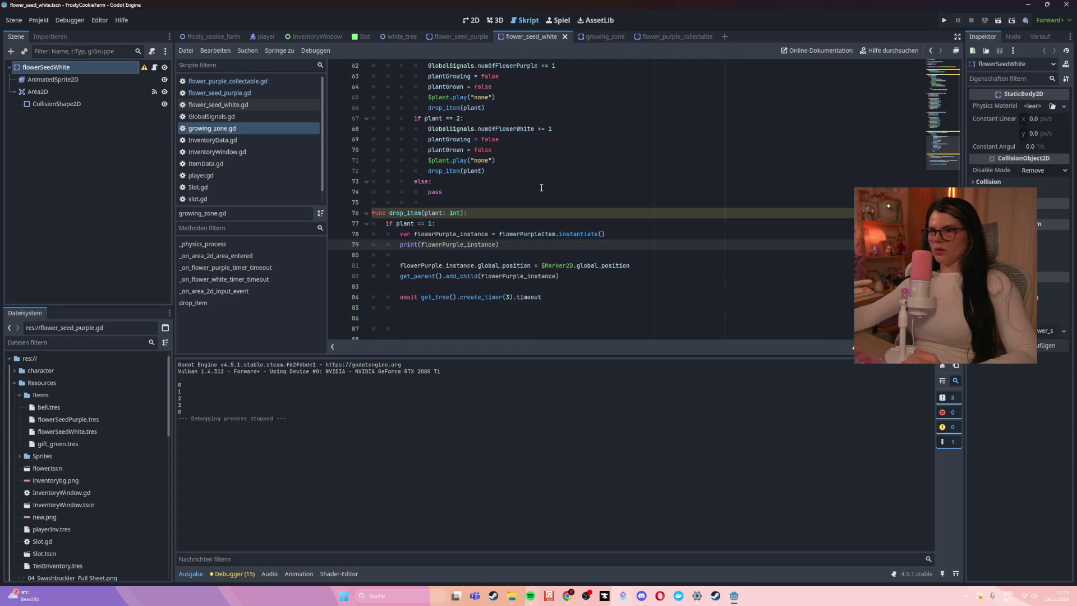
pyautogui.scroll(2, 545, 227)
pyautogui.scroll(18, 561, 246)
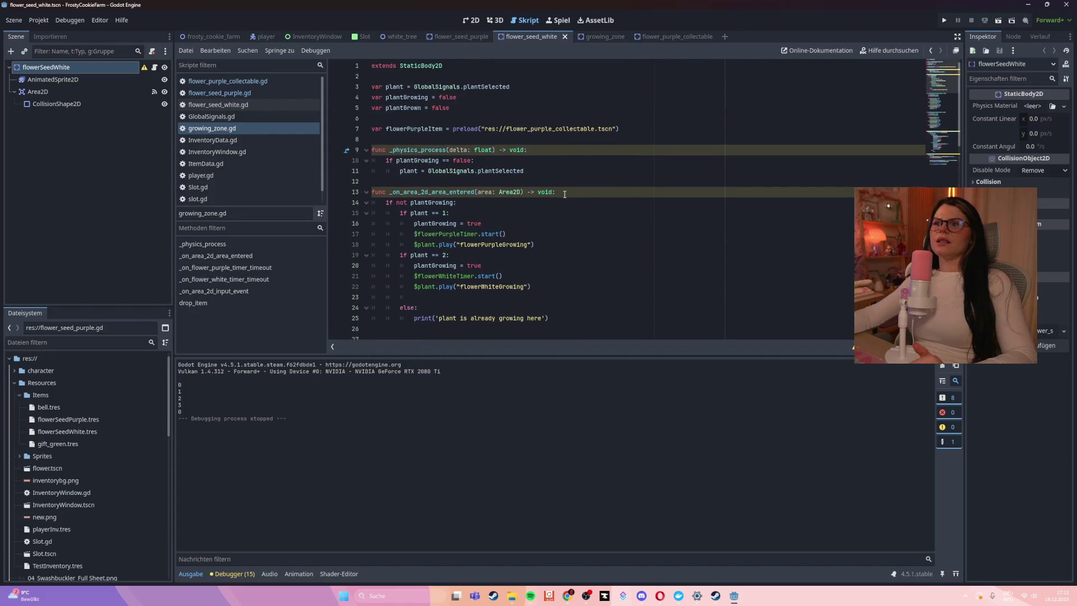
# - Collapse the Items folder, scroll to drop_item's new print line, and run the game with F5
pyautogui.doubleClick(413, 130)
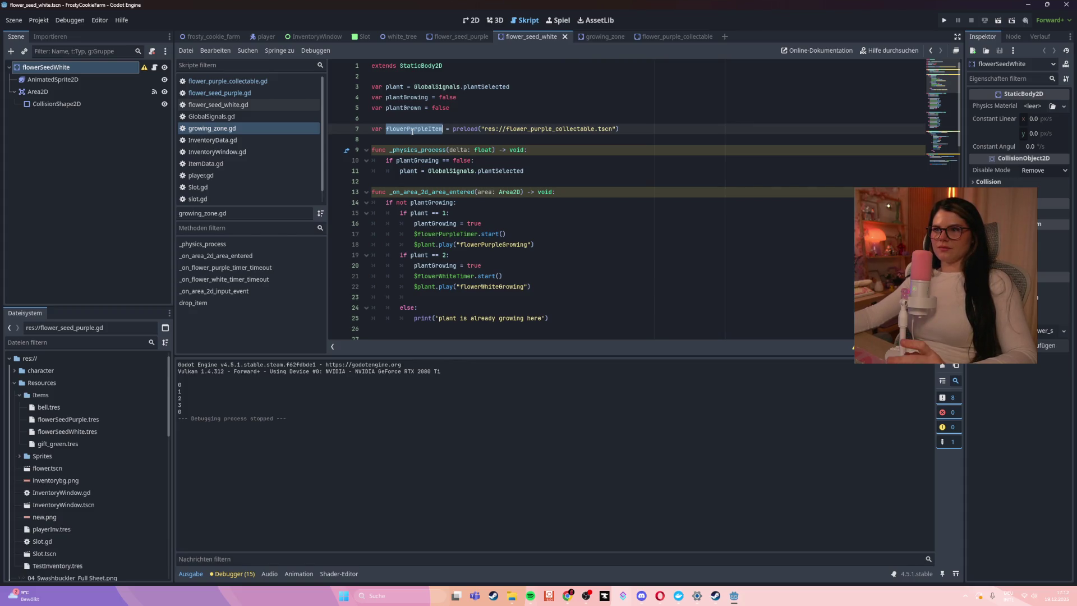
pyautogui.click(47, 396)
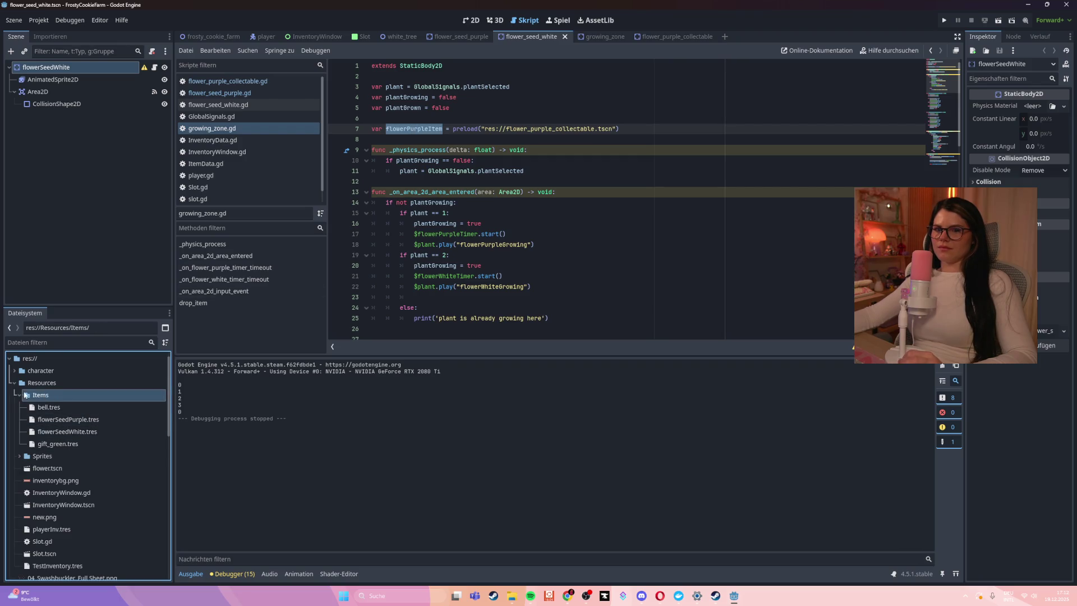
pyautogui.click(16, 384)
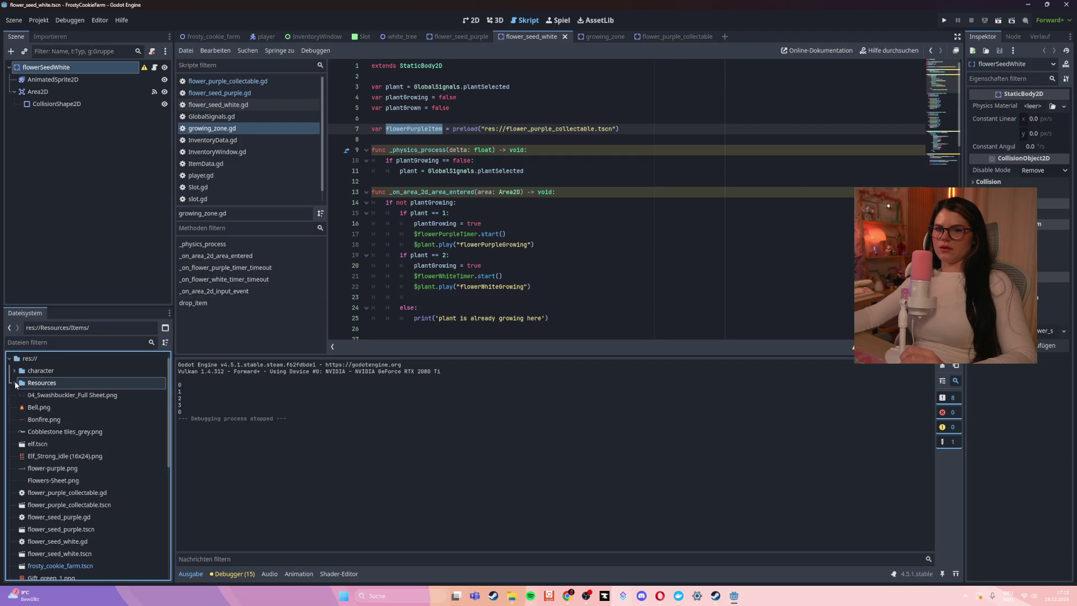
pyautogui.scroll(-1, 163, 470)
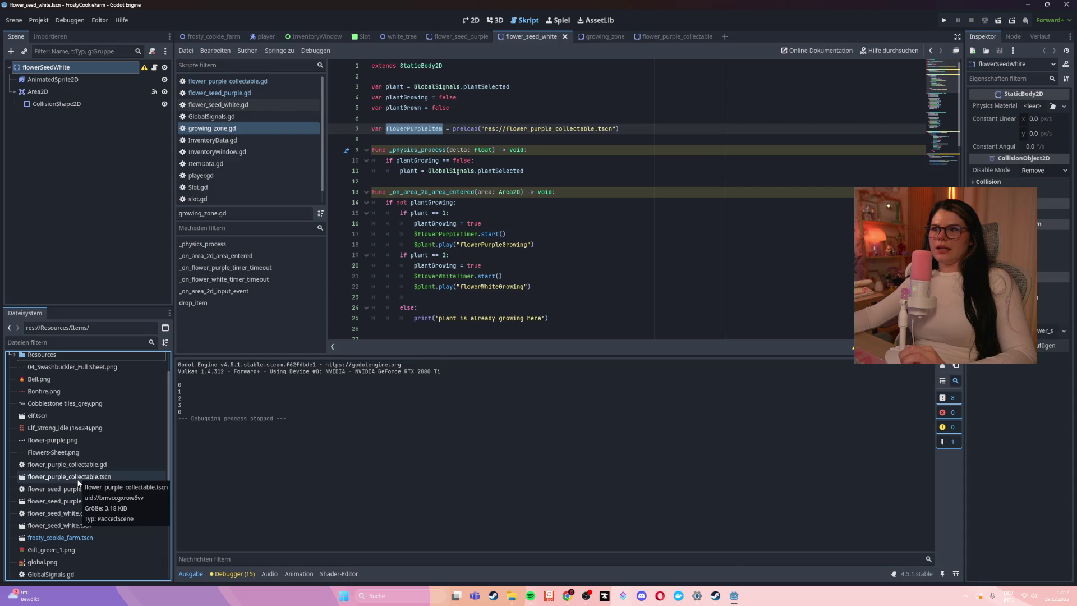
pyautogui.click(636, 216)
pyautogui.scroll(-15, 636, 216)
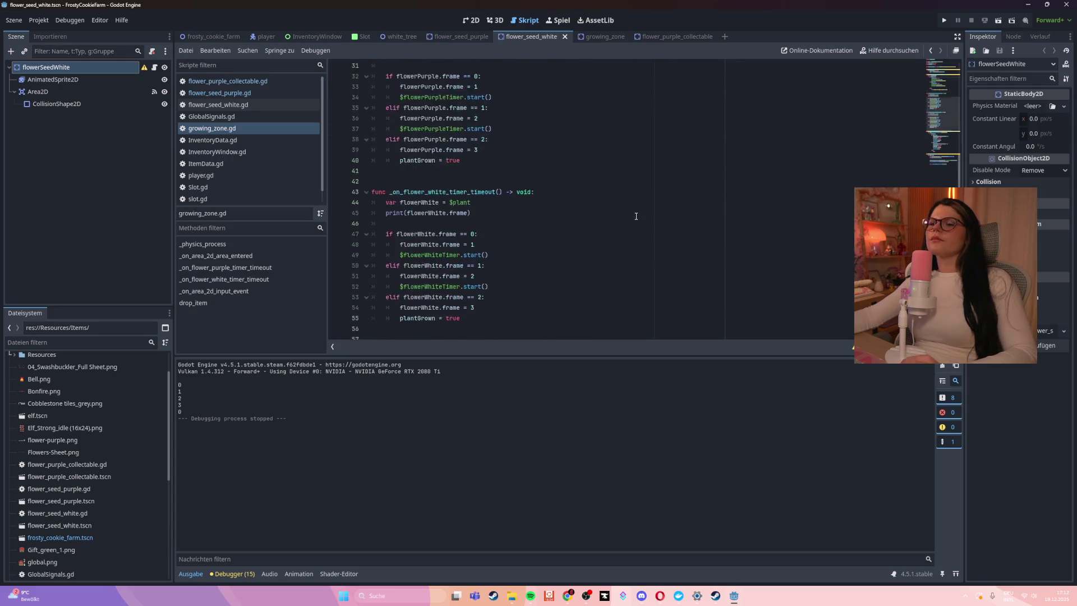
pyautogui.scroll(-1, 626, 213)
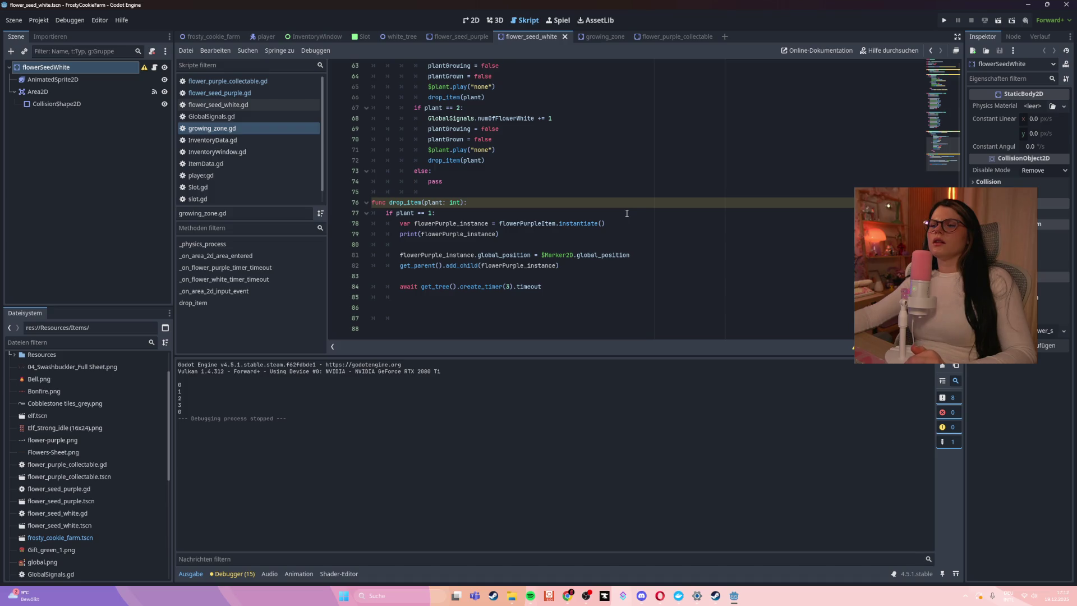
pyautogui.click(568, 238)
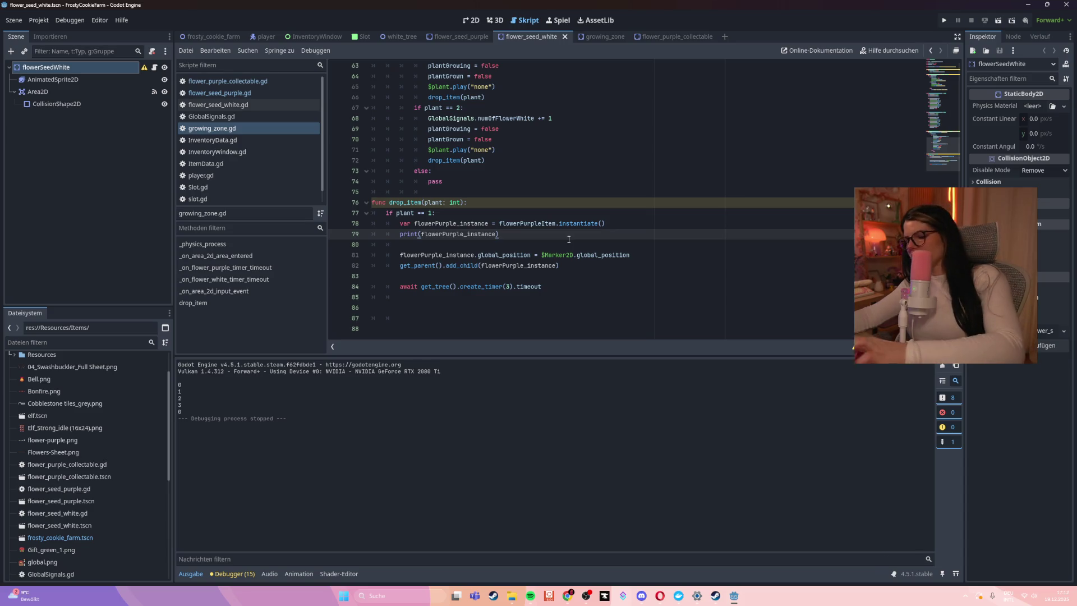
pyautogui.press('F5')
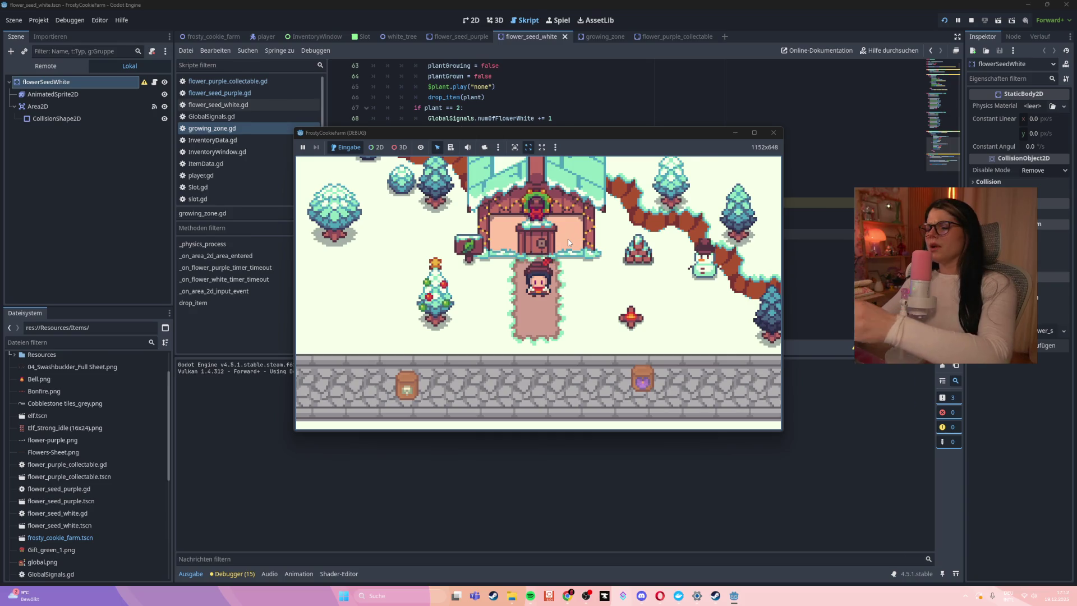
# - Walk to the flower plots, harvest the grown purple flower, and stop the game with F8
pyautogui.press('s')
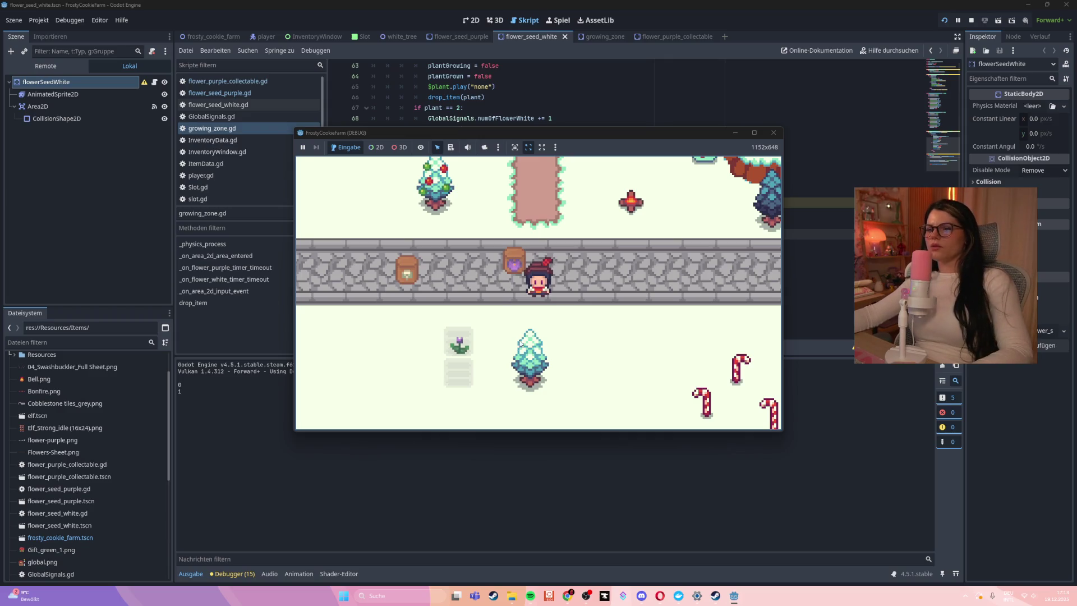
pyautogui.press('s')
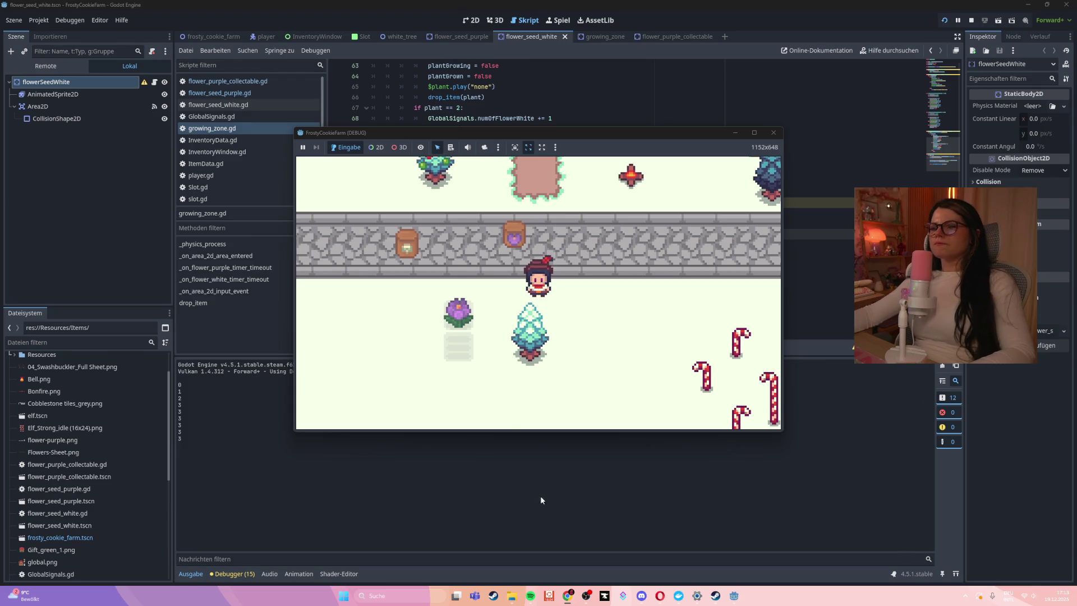
pyautogui.click(465, 315)
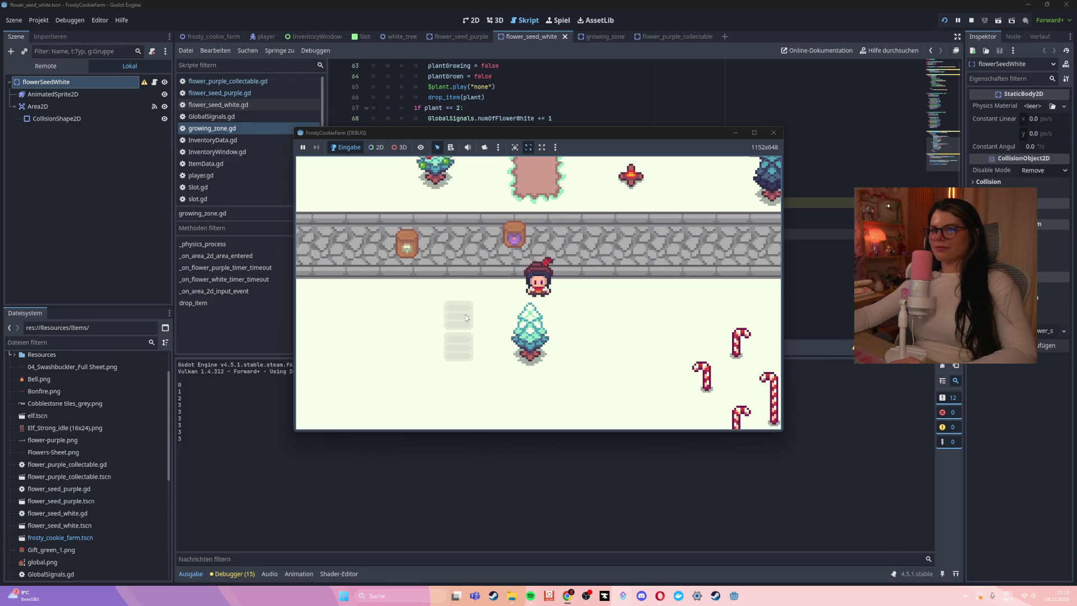
pyautogui.press('Left')
pyautogui.press('Up')
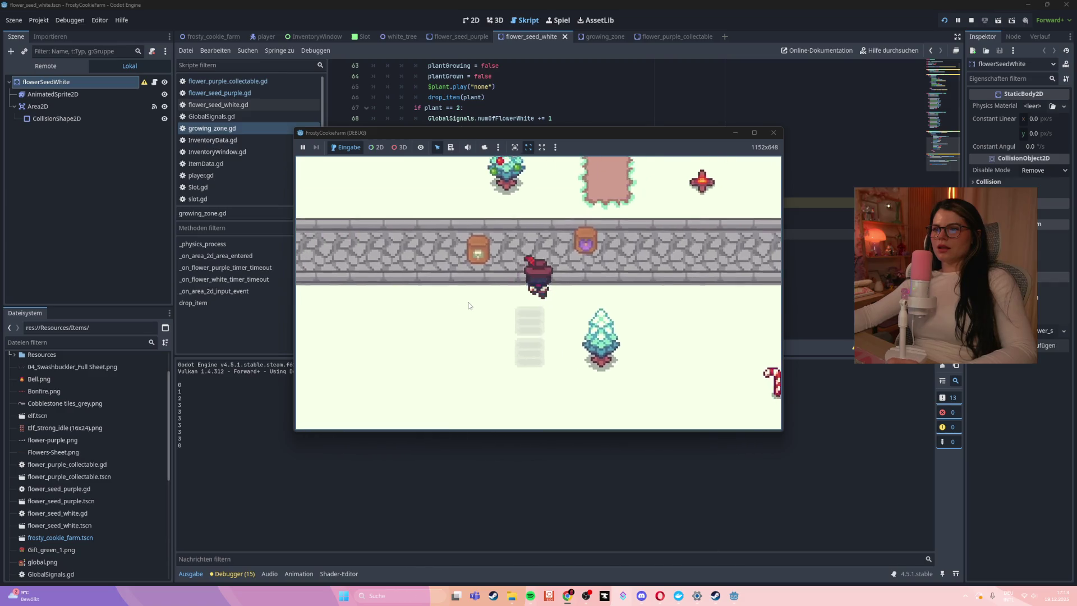
pyautogui.press('Down')
pyautogui.press('Right')
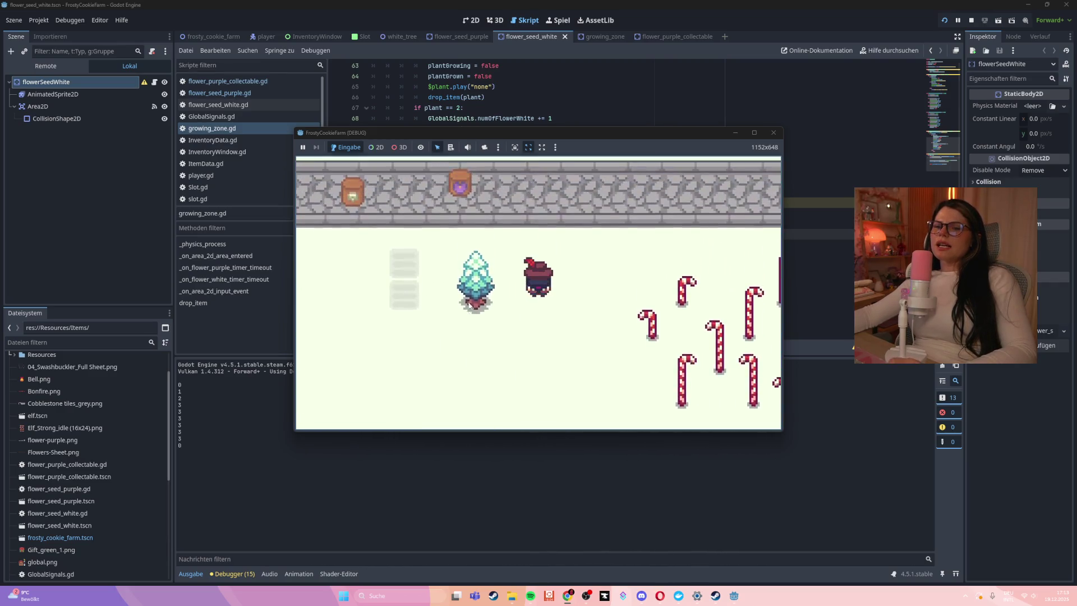
pyautogui.press('Up')
pyautogui.press('F8')
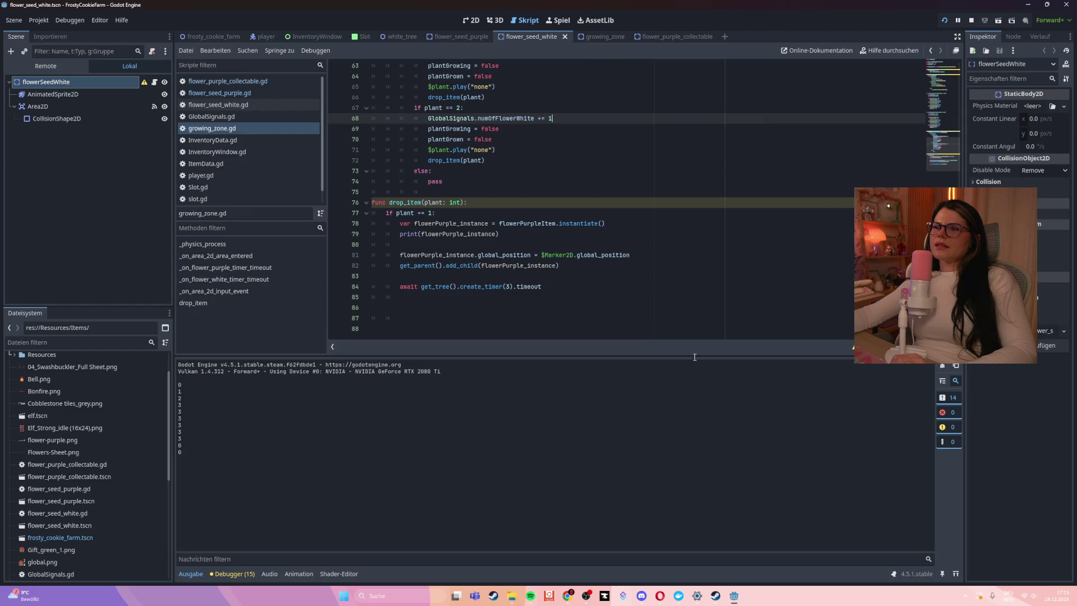
pyautogui.moveTo(734, 596)
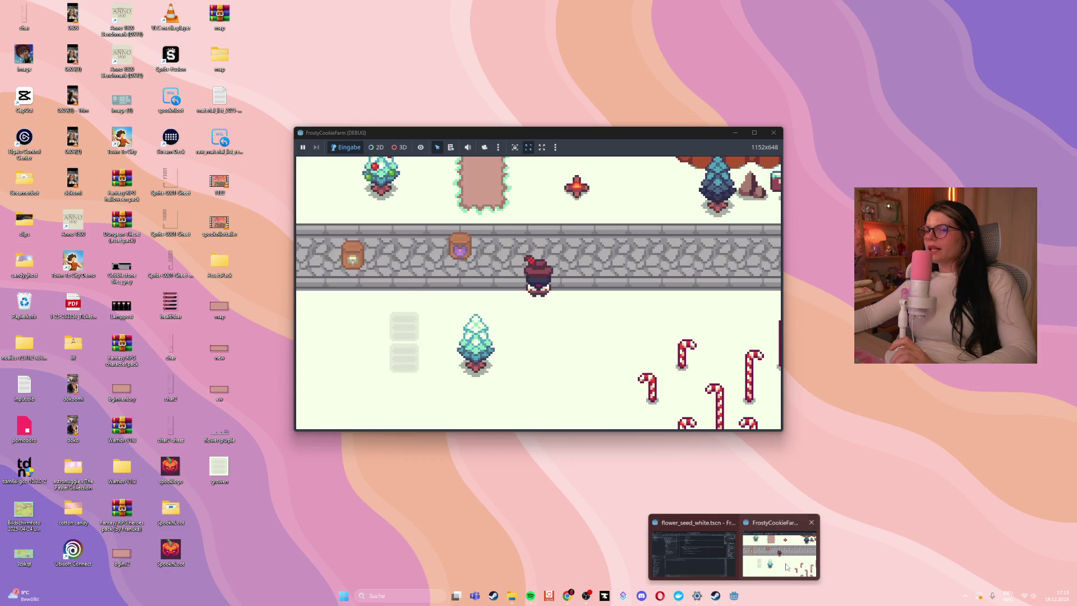
pyautogui.click(787, 567)
# - Delete the print(flowerPurple.frame) and print(flowerWhite.frame) lines and save growing_zone.gd
pyautogui.click(774, 133)
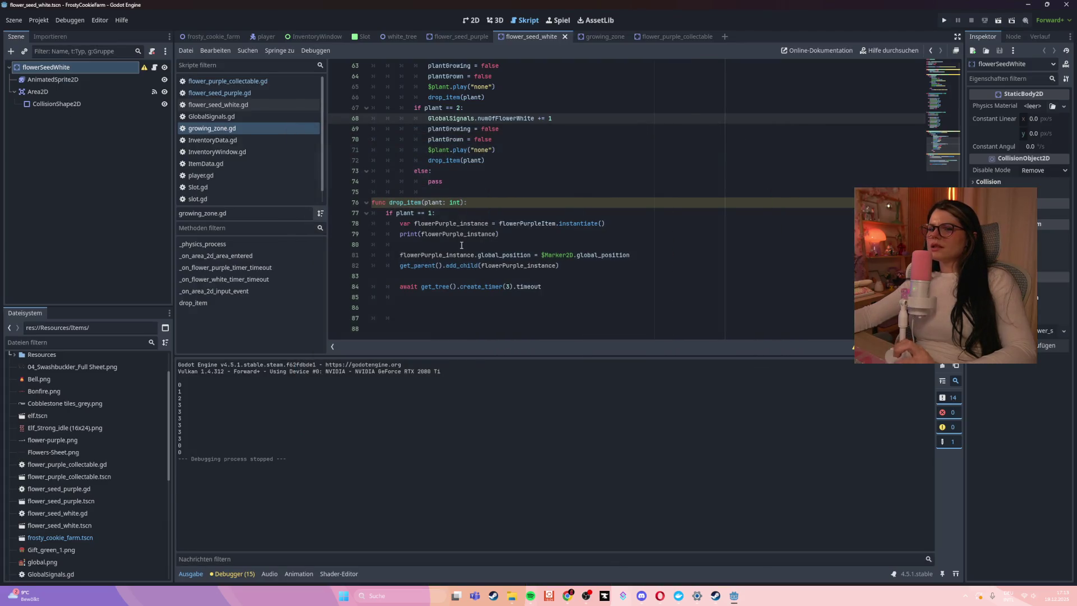
pyautogui.click(496, 265)
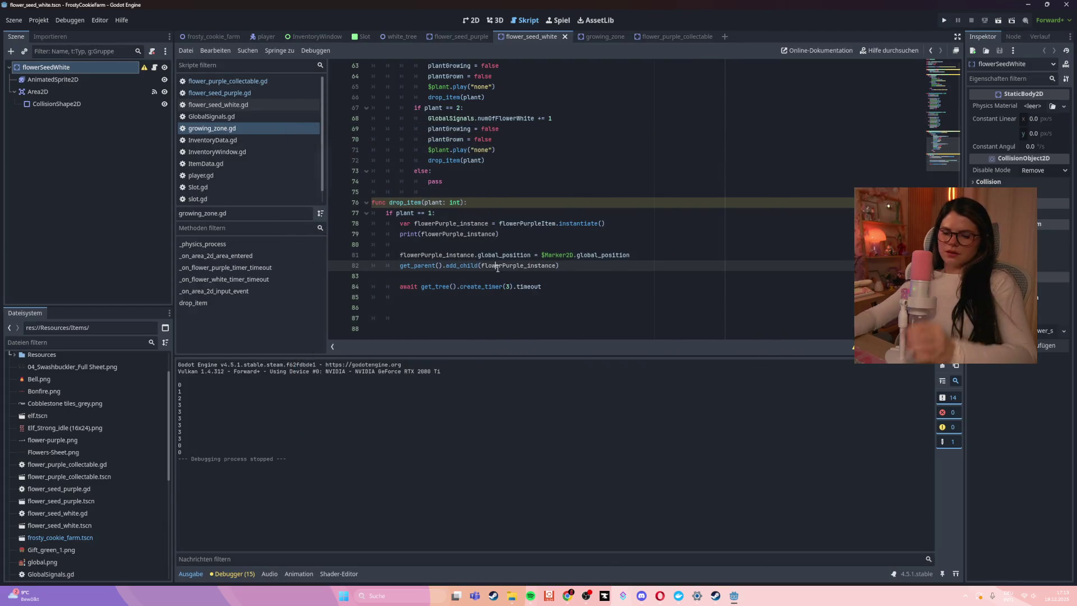
pyautogui.hotkey('ctrl', 'f')
pyautogui.write('print')
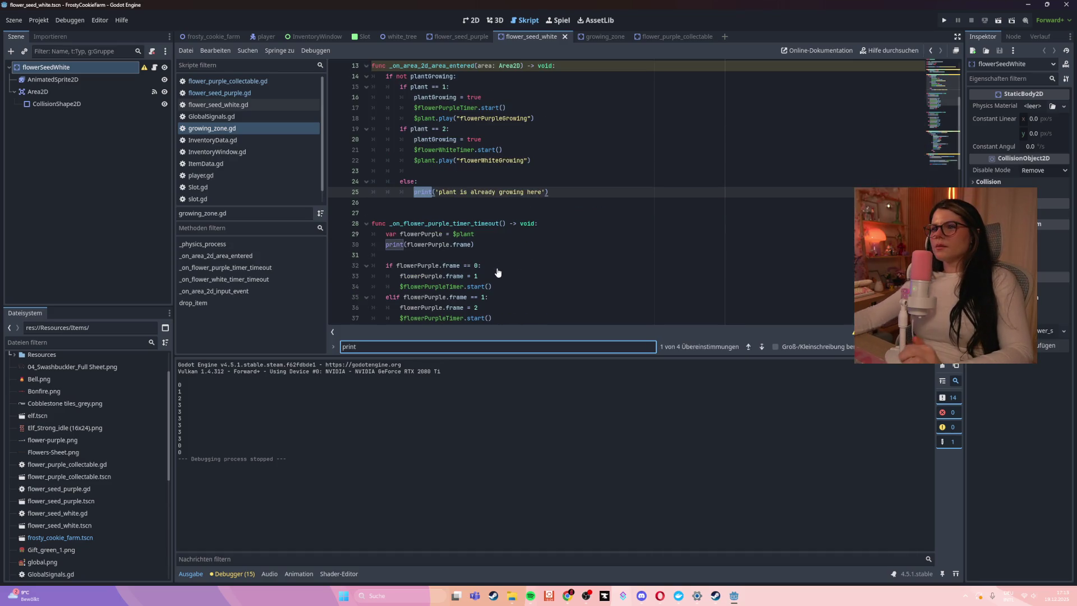
pyautogui.click(356, 245)
pyautogui.press('BackSpace')
pyautogui.press('BackSpace')
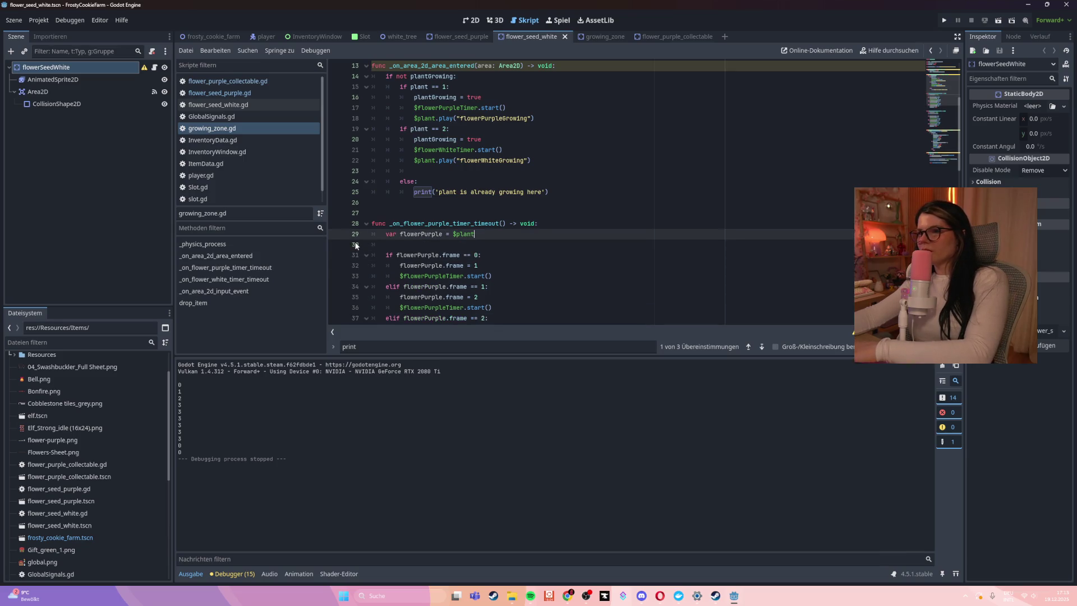
pyautogui.scroll(-3, 608, 194)
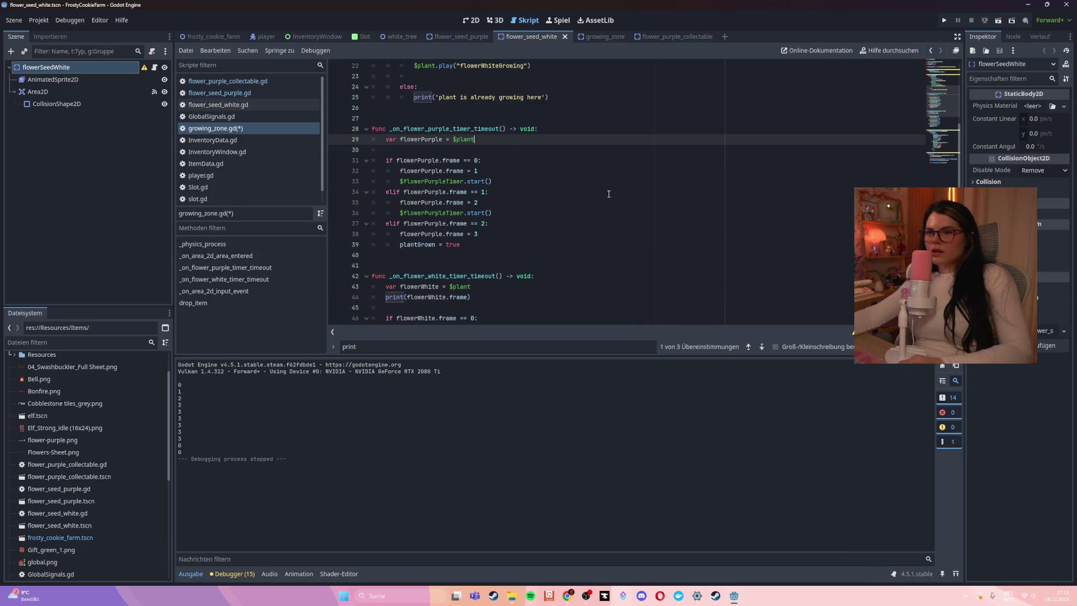
pyautogui.hotkey('ctrl', 's')
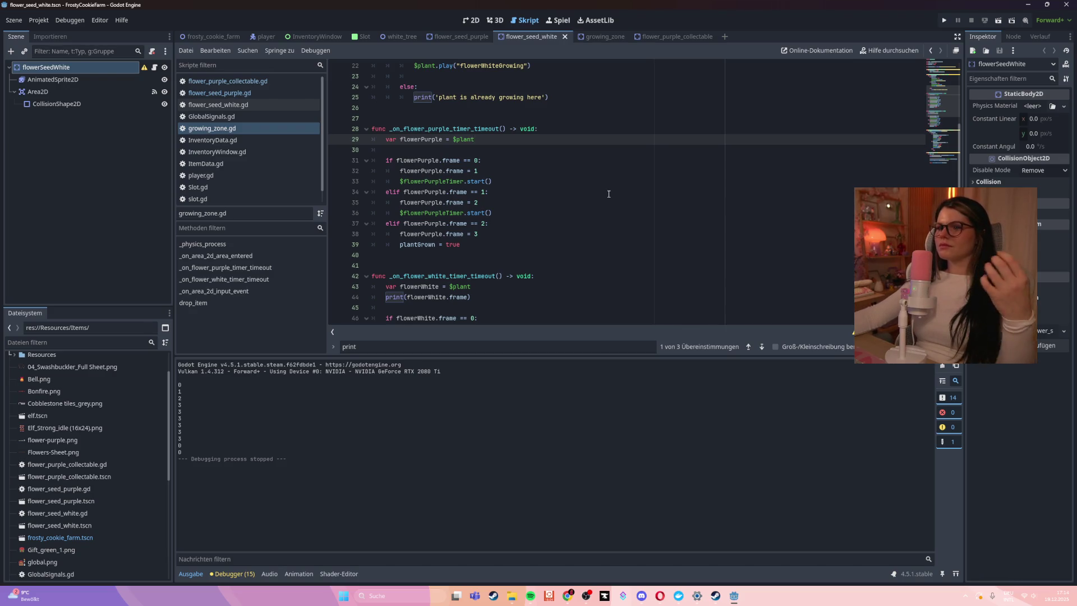
pyautogui.scroll(-4, 609, 195)
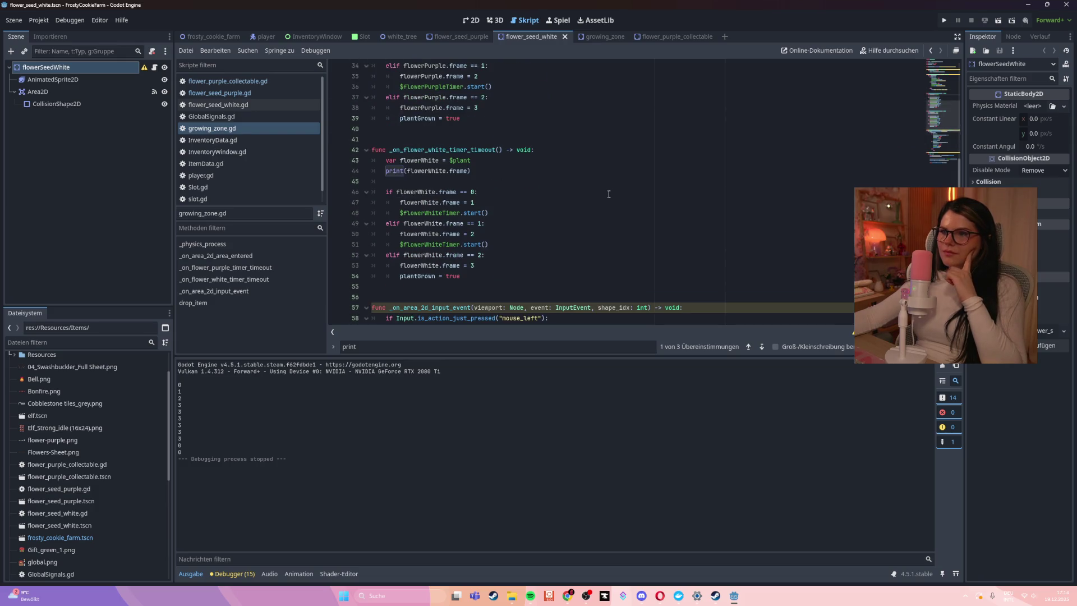
pyautogui.tripleClick(426, 171)
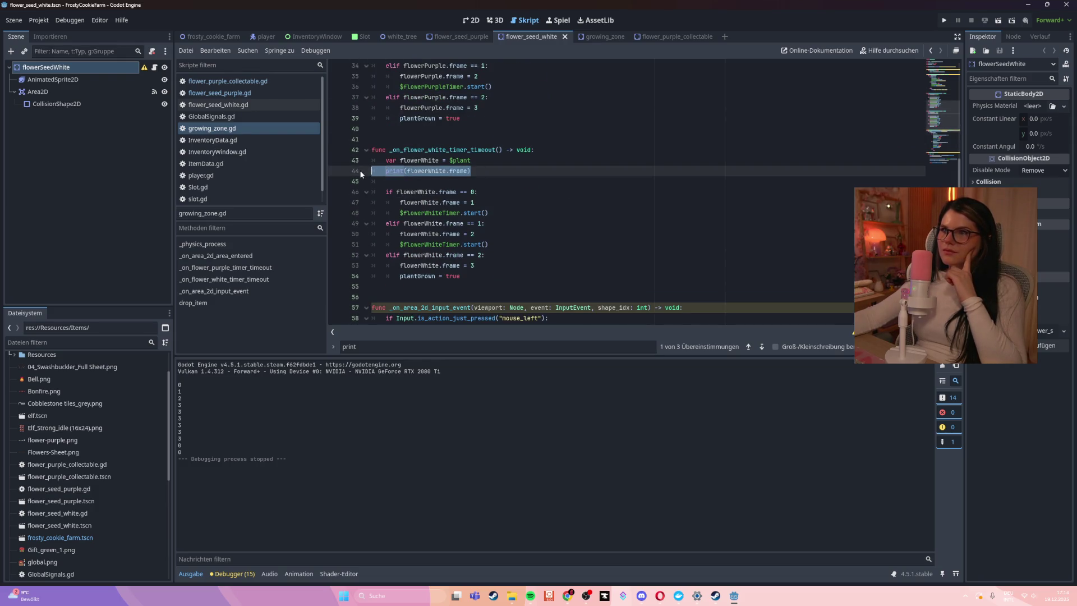
pyautogui.press('BackSpace')
pyautogui.press('BackSpace')
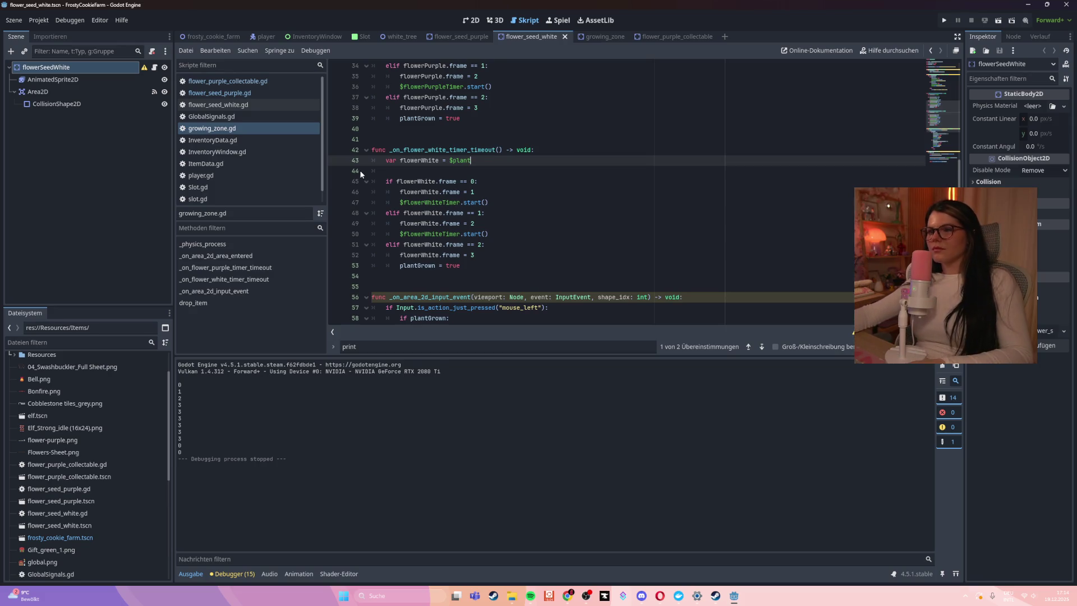
# - Add print(plant) after both drop_item(plant) calls and run the game again
pyautogui.scroll(-2, 543, 181)
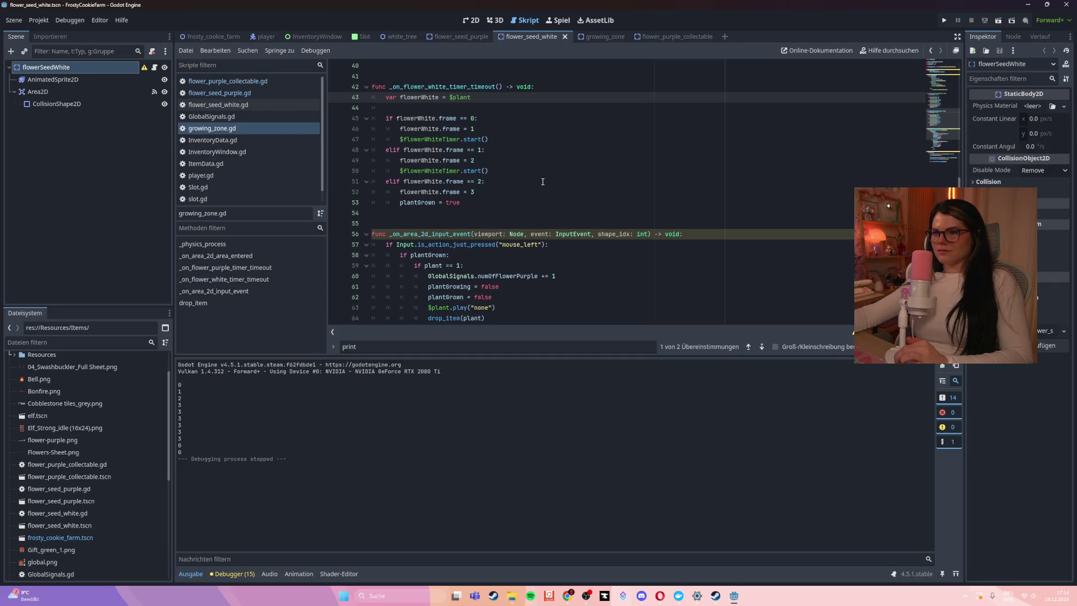
pyautogui.scroll(-1, 543, 181)
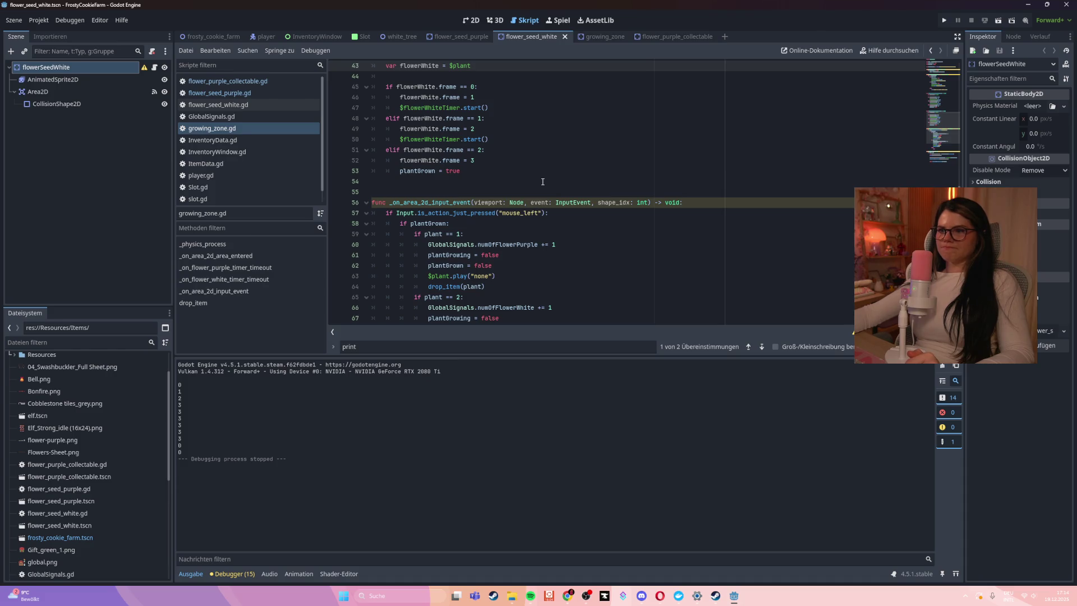
pyautogui.scroll(-2, 542, 182)
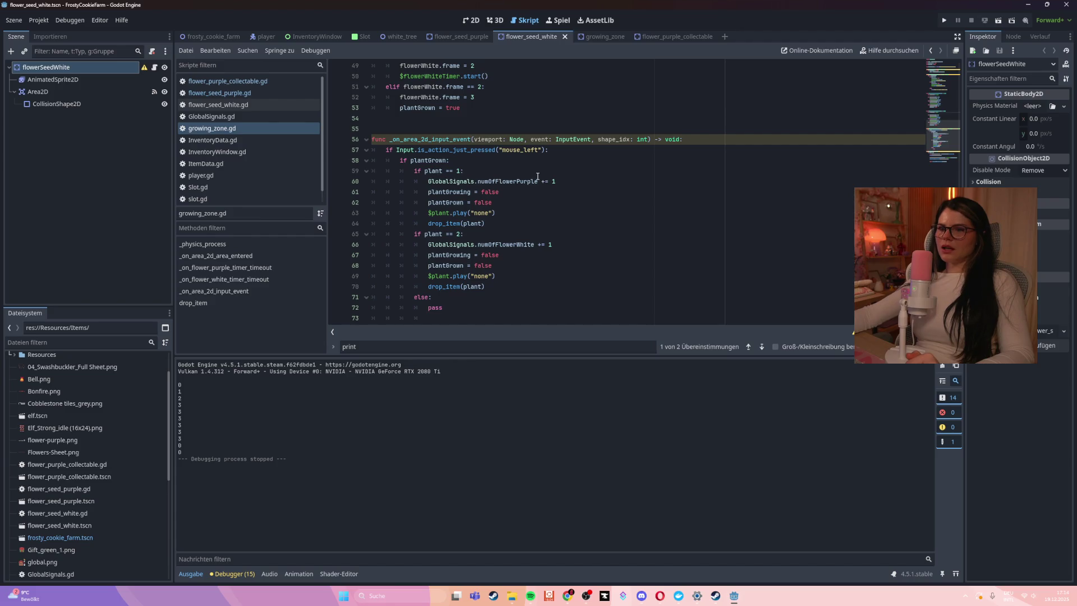
pyautogui.click(505, 222)
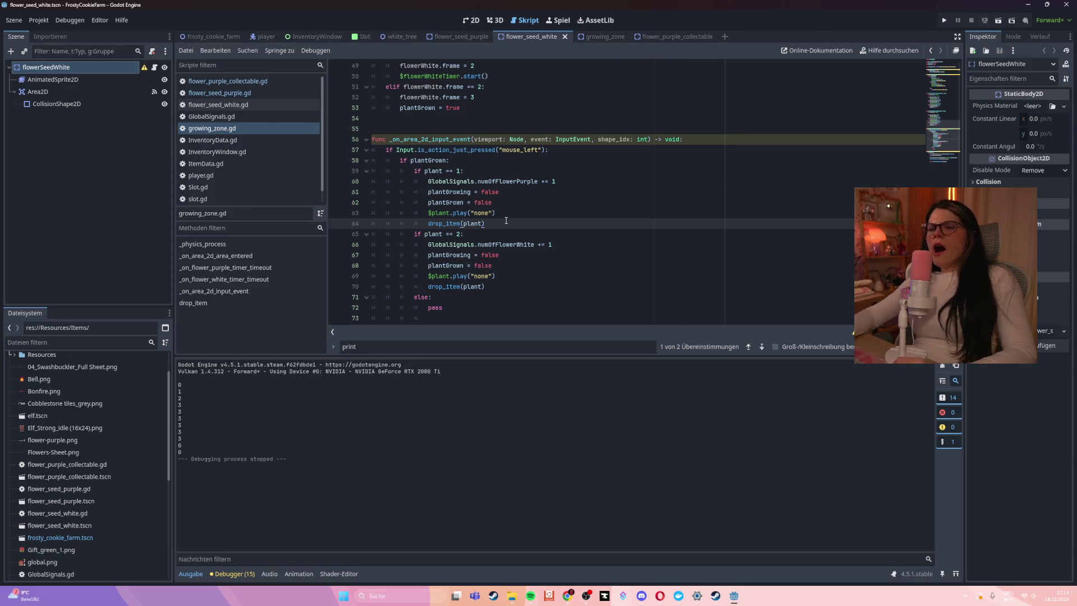
pyautogui.press('Return')
pyautogui.write('pri')
pyautogui.press('Return')
pyautogui.write('plant')
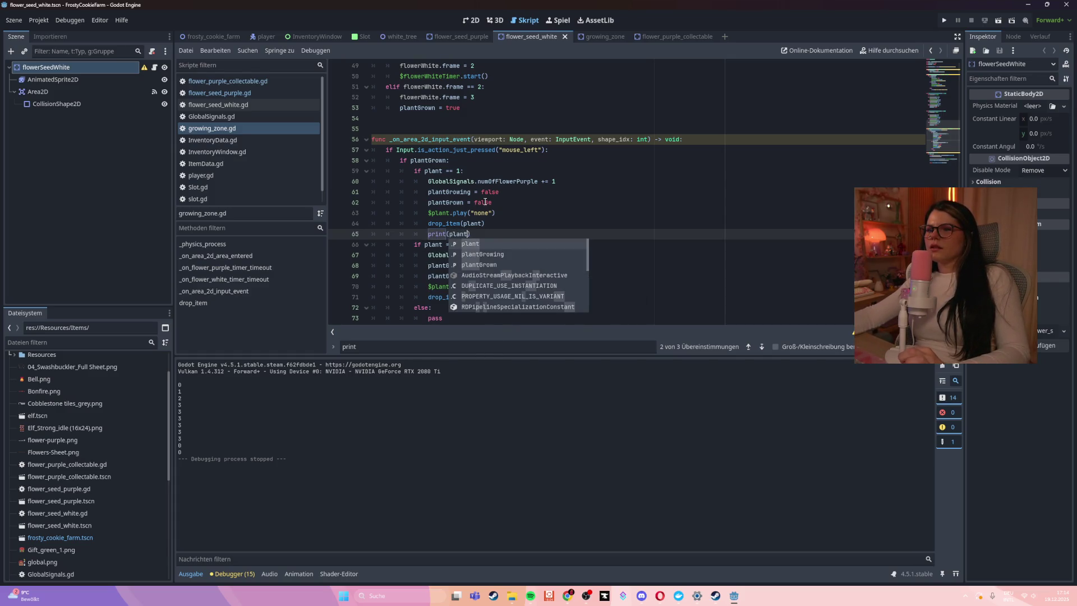
pyautogui.click(507, 229)
pyautogui.moveTo(428, 234); pyautogui.dragTo(492, 237)
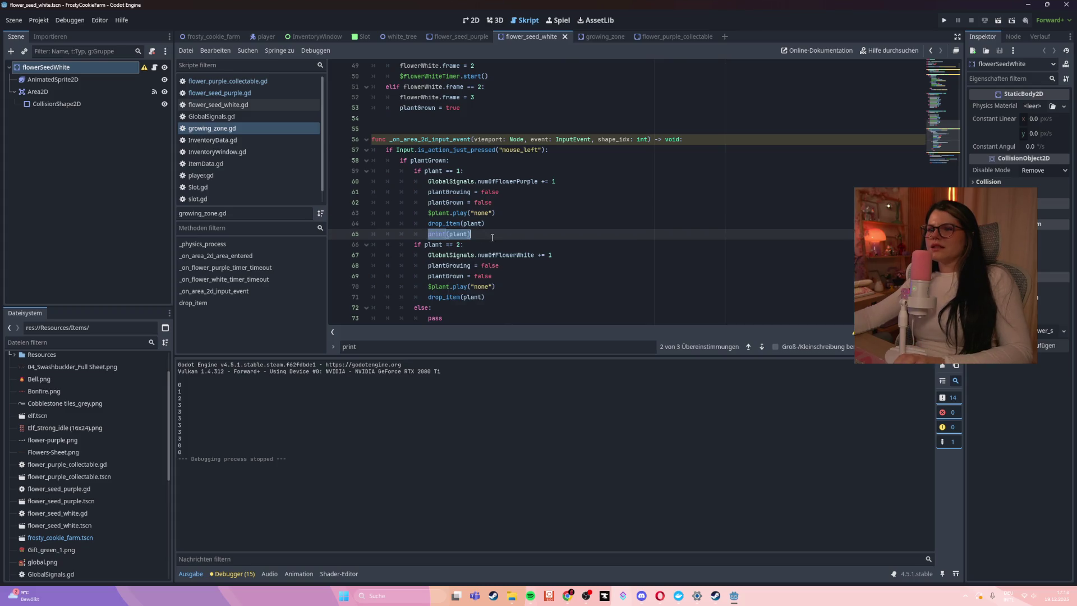
pyautogui.click(511, 291)
pyautogui.click(510, 292)
pyautogui.press('Return')
pyautogui.write('print(plant)')
pyautogui.press('F5')
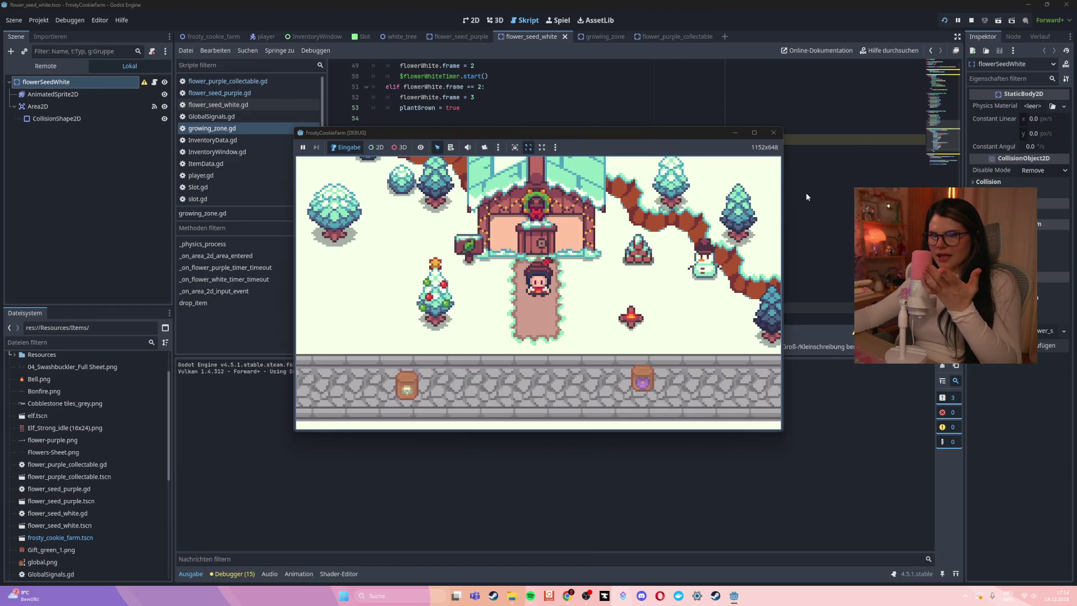
# - Plant purple seeds, harvest both grown purple flowers, then close the FrostyCookieFarm debug window
pyautogui.moveTo(654, 278)
pyautogui.mouseDown()
pyautogui.moveTo(387, 331)
pyautogui.moveTo(420, 315)
pyautogui.mouseUp()
pyautogui.press('s')
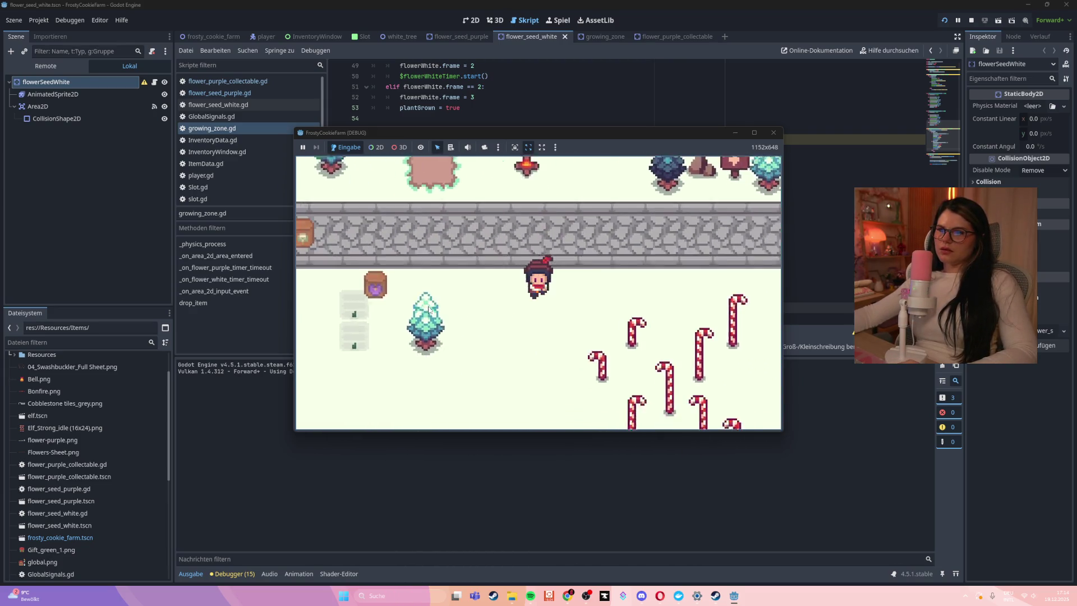
pyautogui.press('a')
pyautogui.press('s')
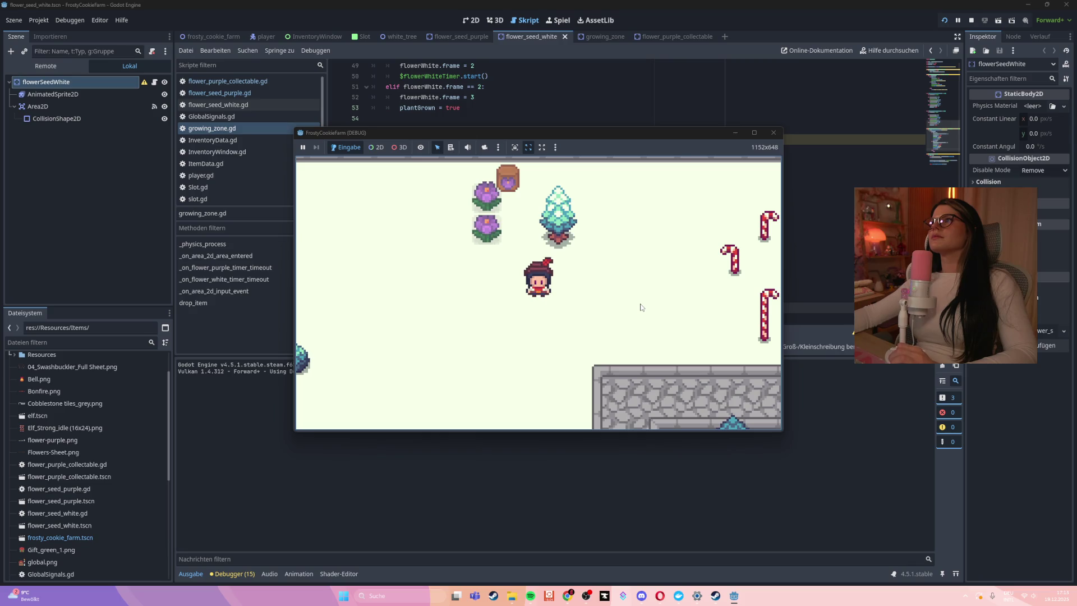
pyautogui.press('Up')
pyautogui.click(483, 289)
pyautogui.click(493, 249)
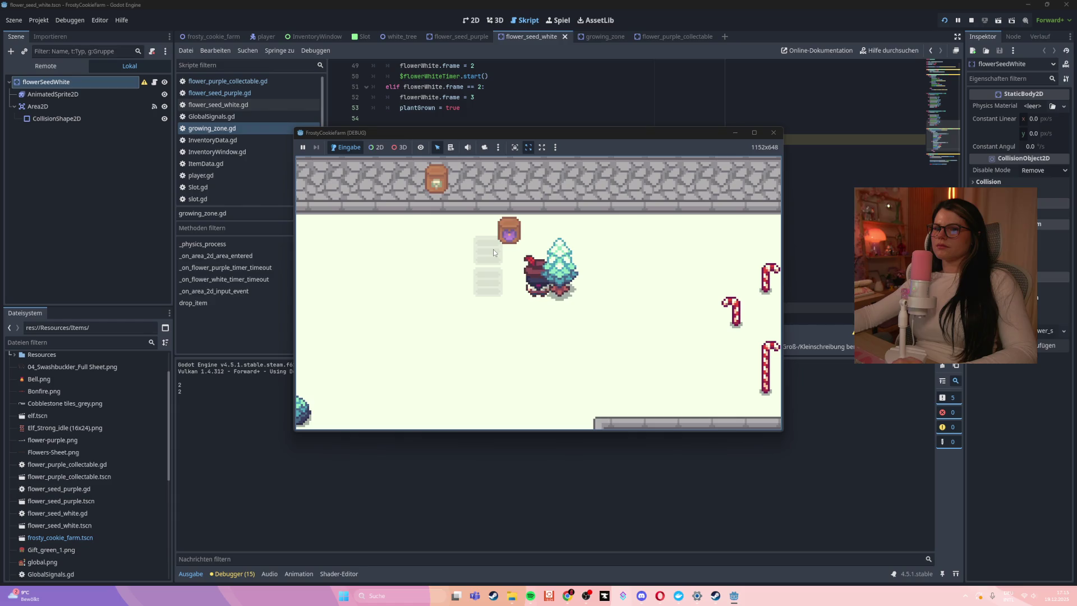
pyautogui.click(774, 132)
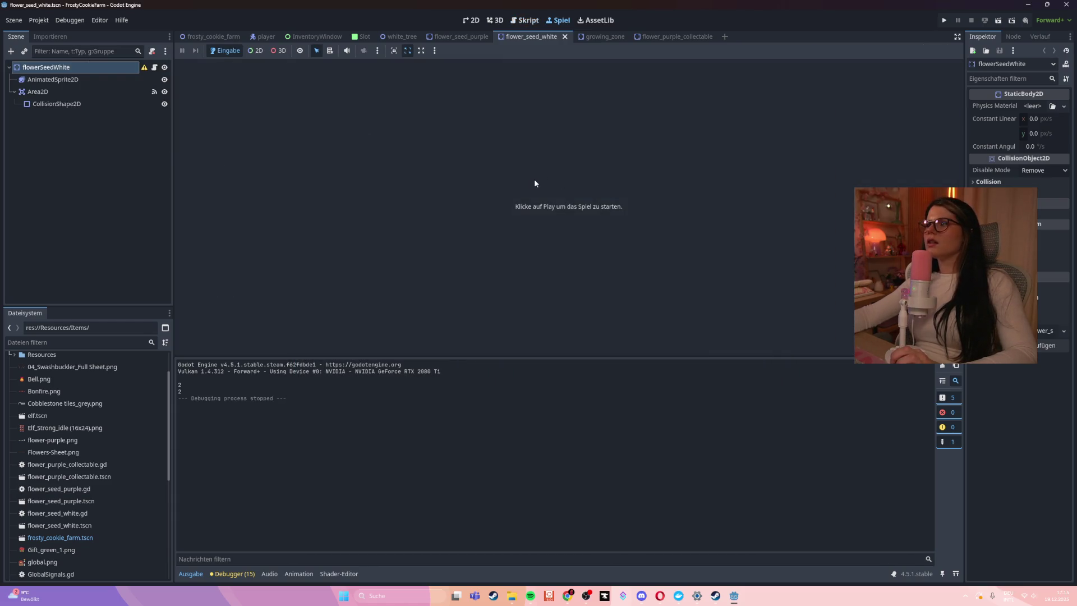
# - Return to the script editor, review drop_item in growing_zone.gd, and open flower_seed_purple.gd
pyautogui.click(738, 603)
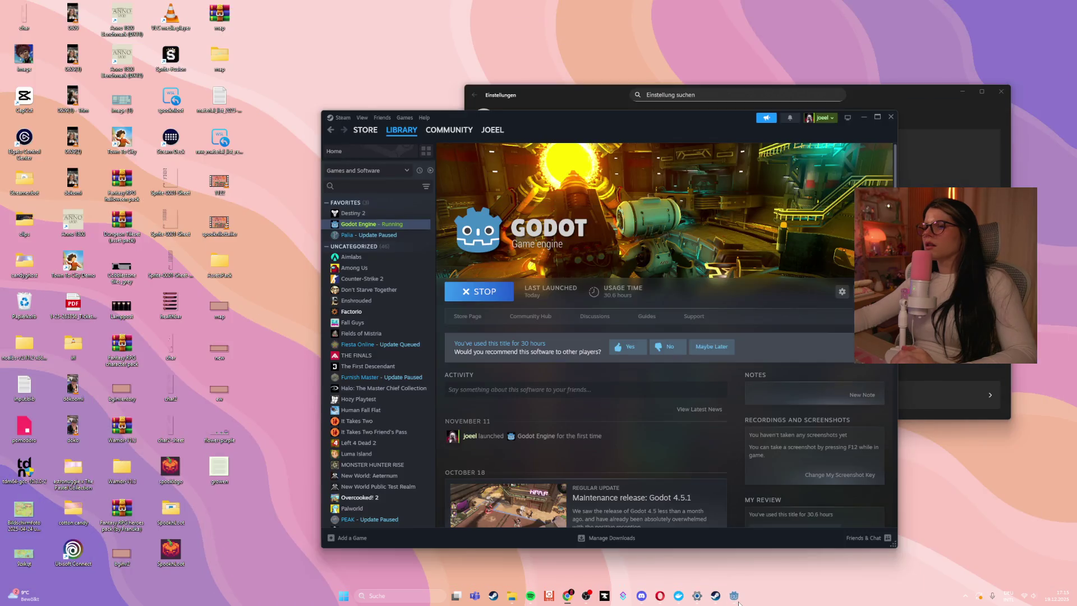
pyautogui.click(736, 602)
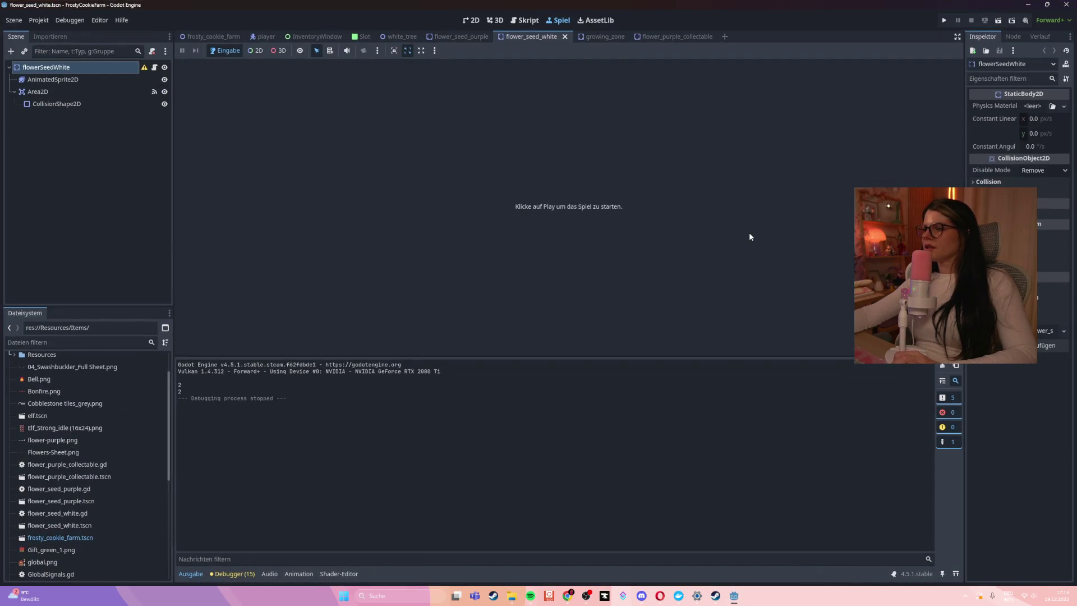
pyautogui.click(495, 20)
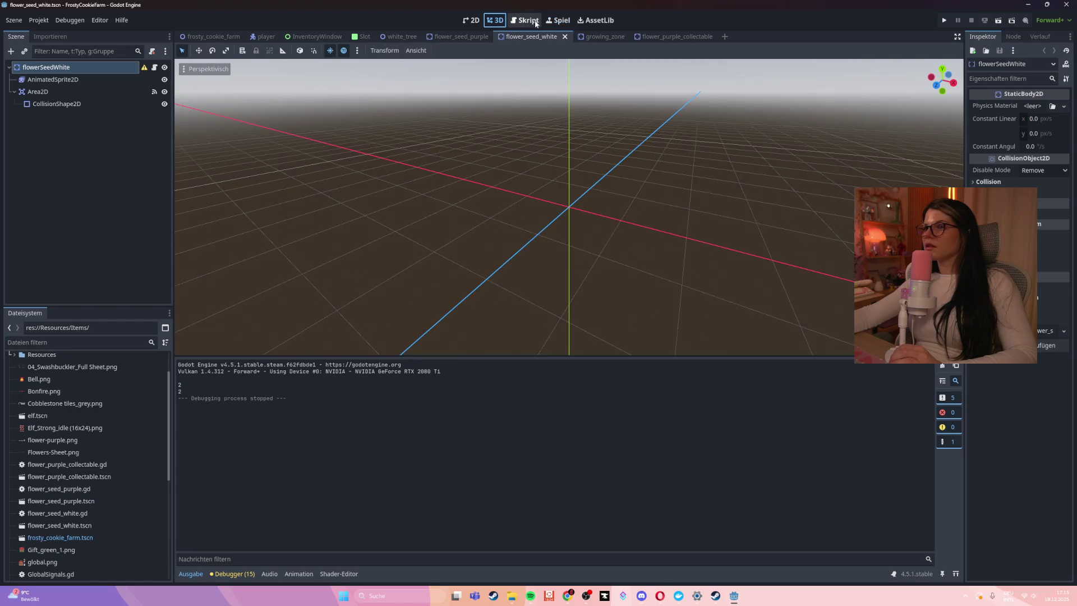
pyautogui.click(524, 20)
pyautogui.click(558, 223)
pyautogui.scroll(-2, 559, 221)
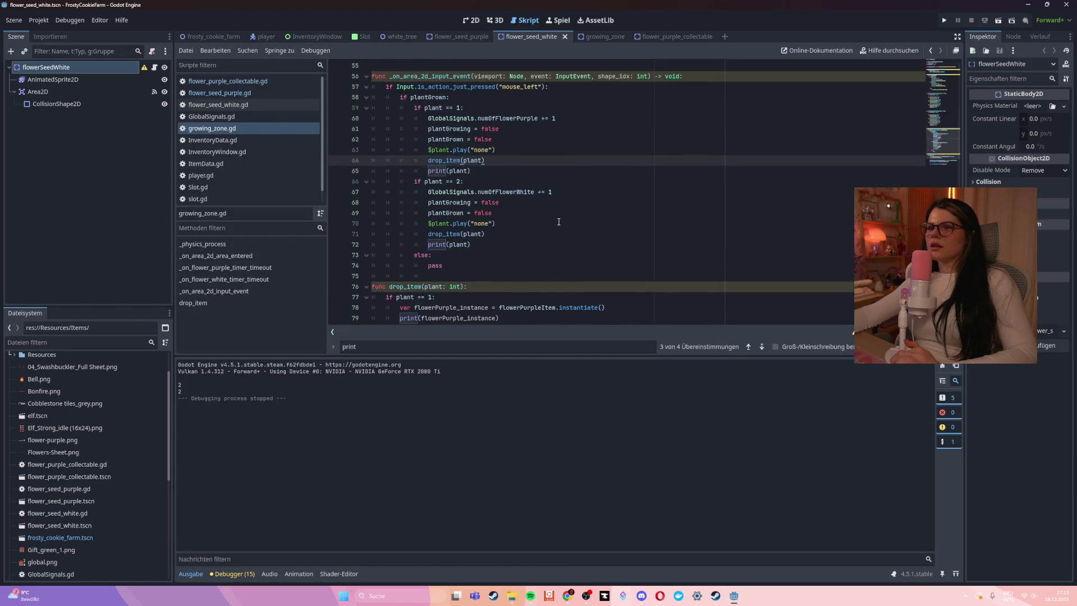
pyautogui.scroll(-3, 514, 255)
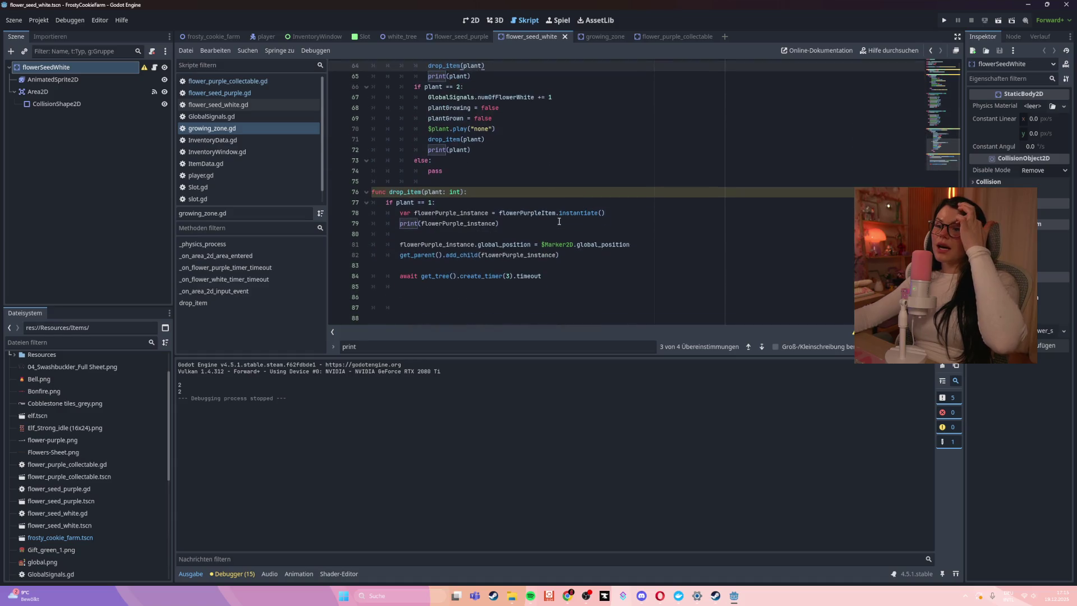
pyautogui.moveTo(571, 242)
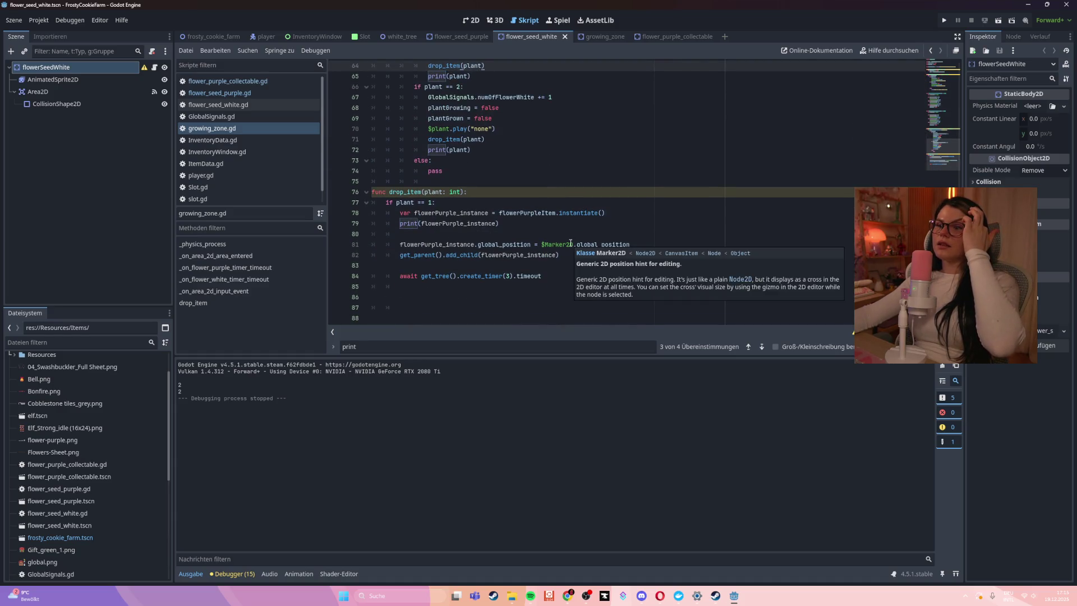
pyautogui.scroll(1, 570, 243)
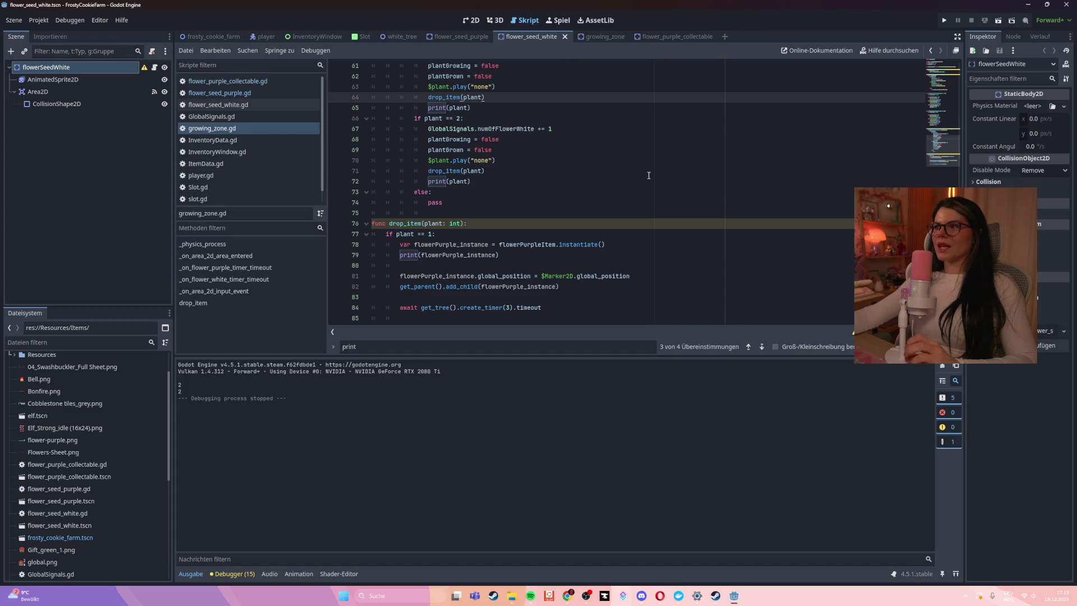
pyautogui.scroll(15, 628, 168)
pyautogui.scroll(3, 618, 163)
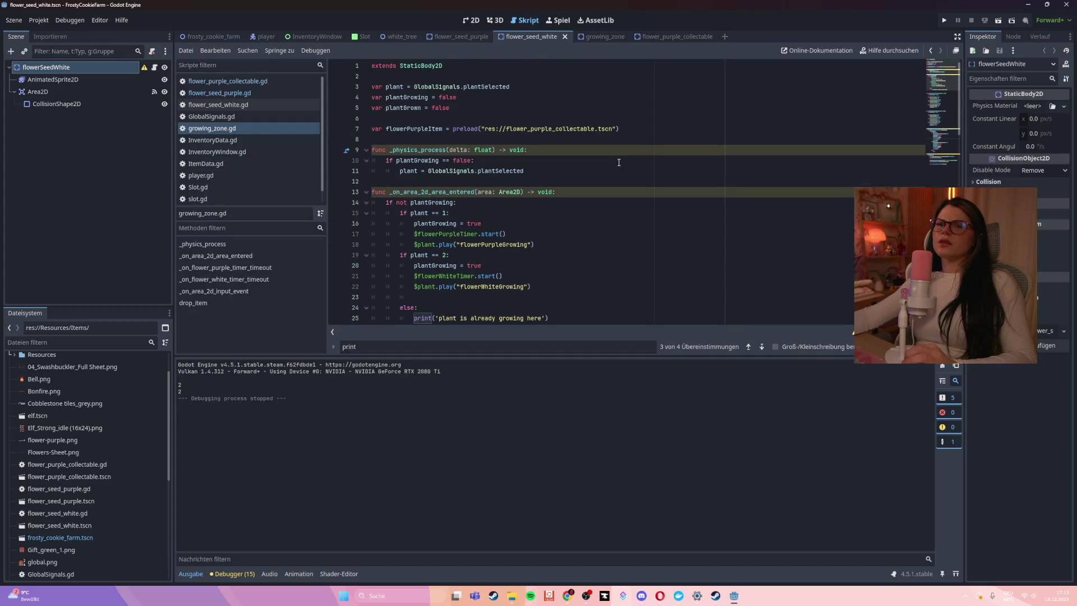
pyautogui.scroll(-14, 618, 161)
pyautogui.scroll(-8, 618, 161)
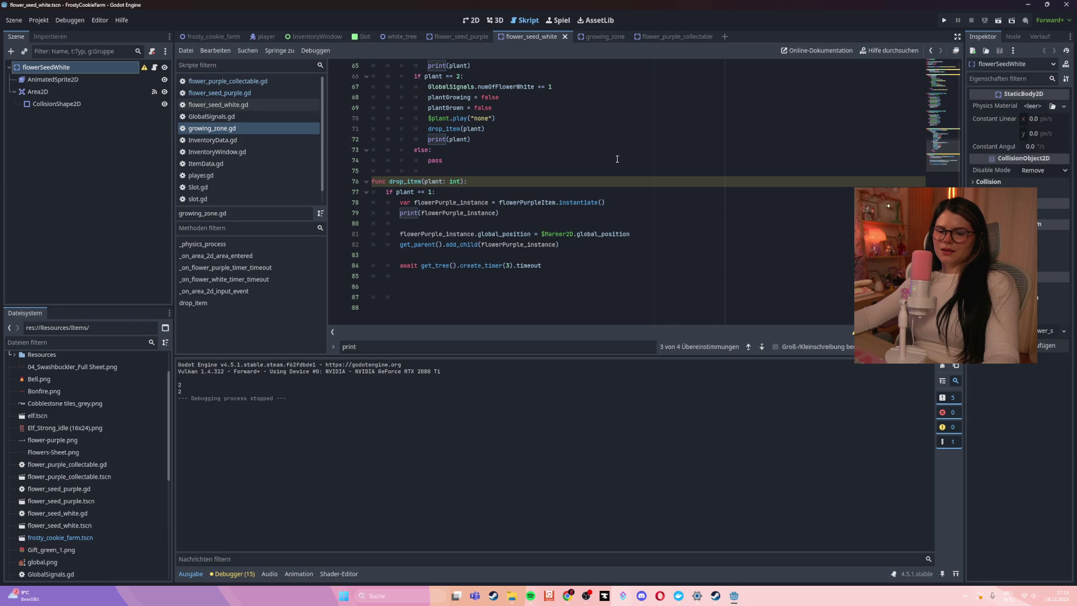
pyautogui.click(221, 93)
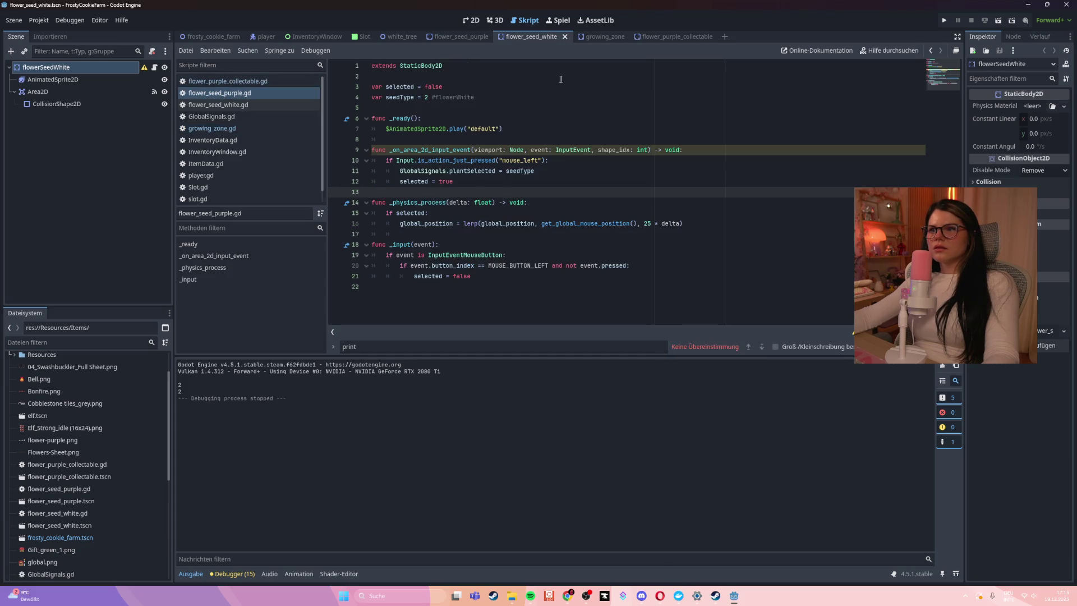
# - Compare the two seed scripts and change flower_seed_purple.gd's seedType from 2 to 1
pyautogui.doubleClick(446, 98)
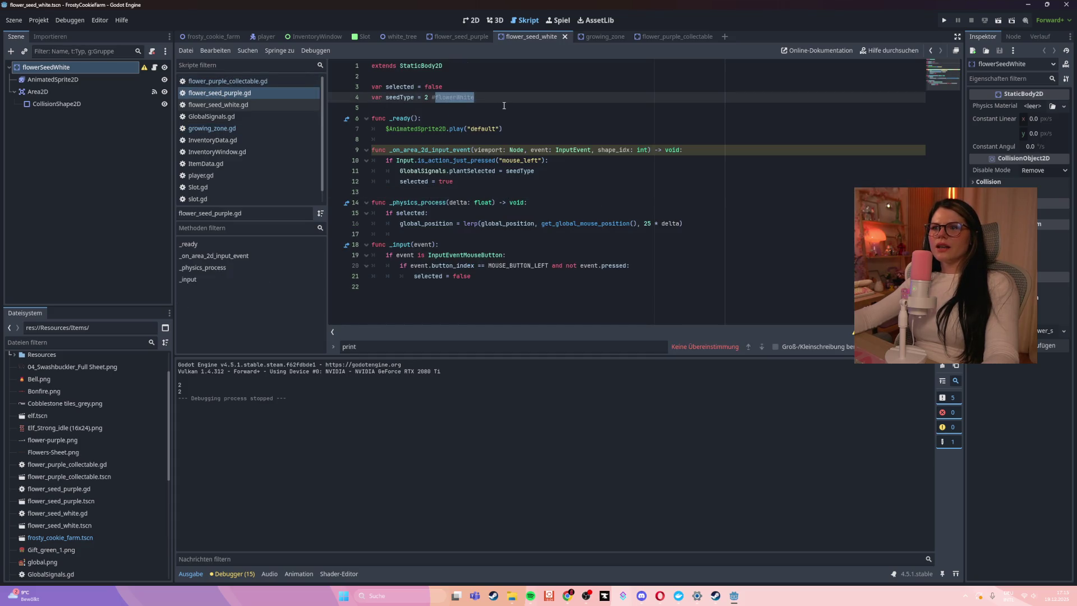
pyautogui.click(219, 105)
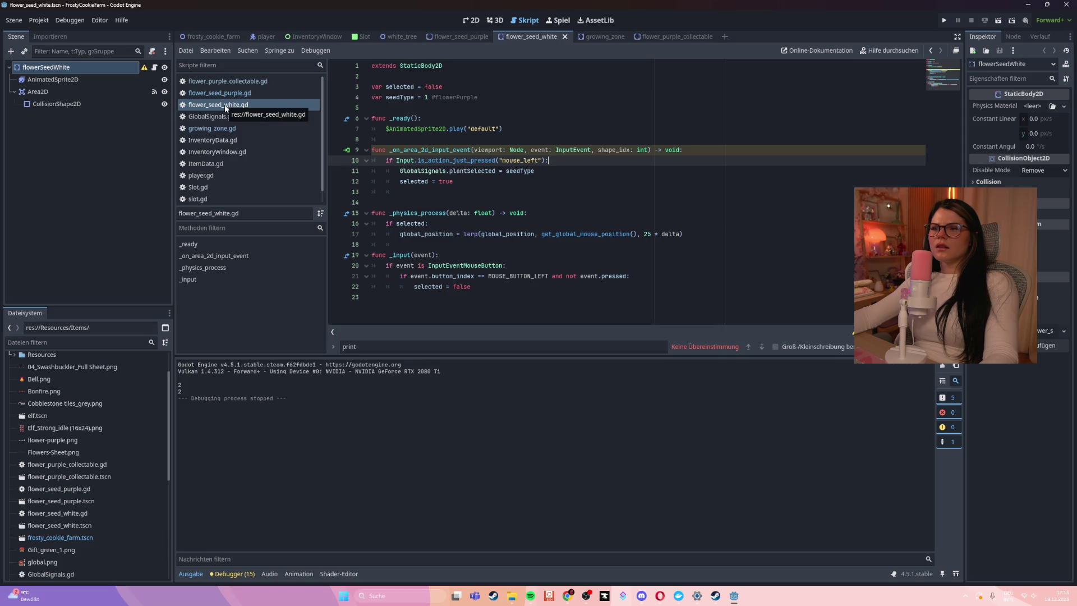
pyautogui.click(226, 93)
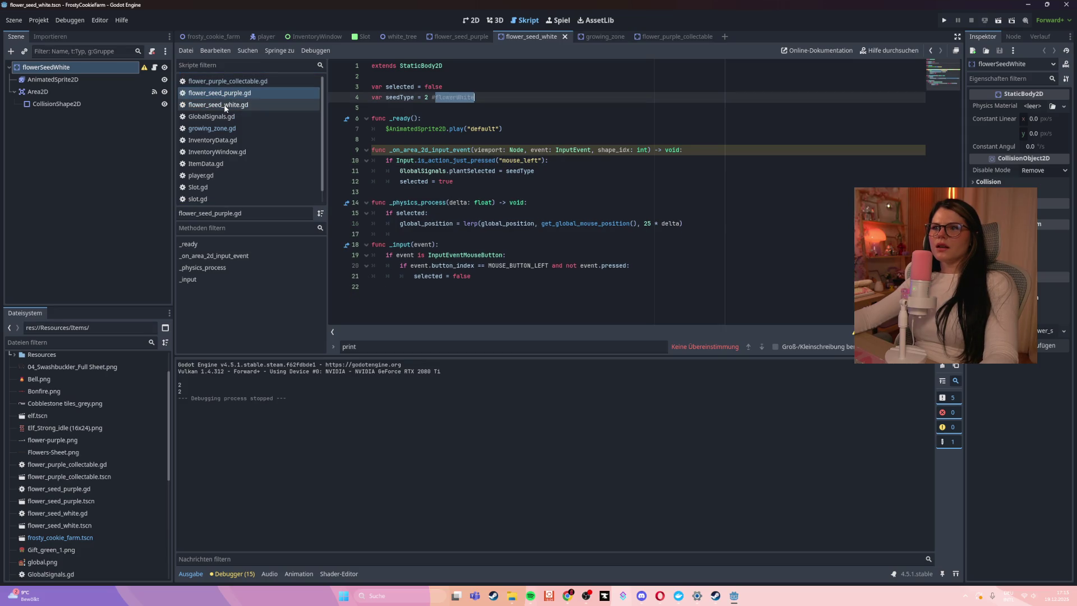
pyautogui.click(224, 106)
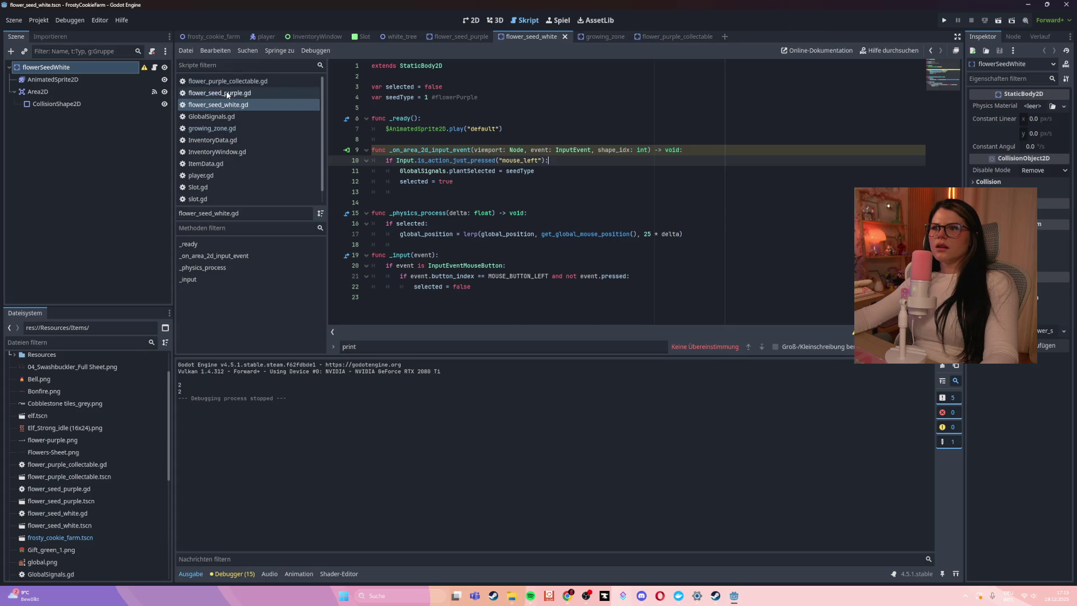
pyautogui.click(227, 93)
pyautogui.click(428, 98)
pyautogui.press('BackSpace')
pyautogui.write('1 #flowerWhite')
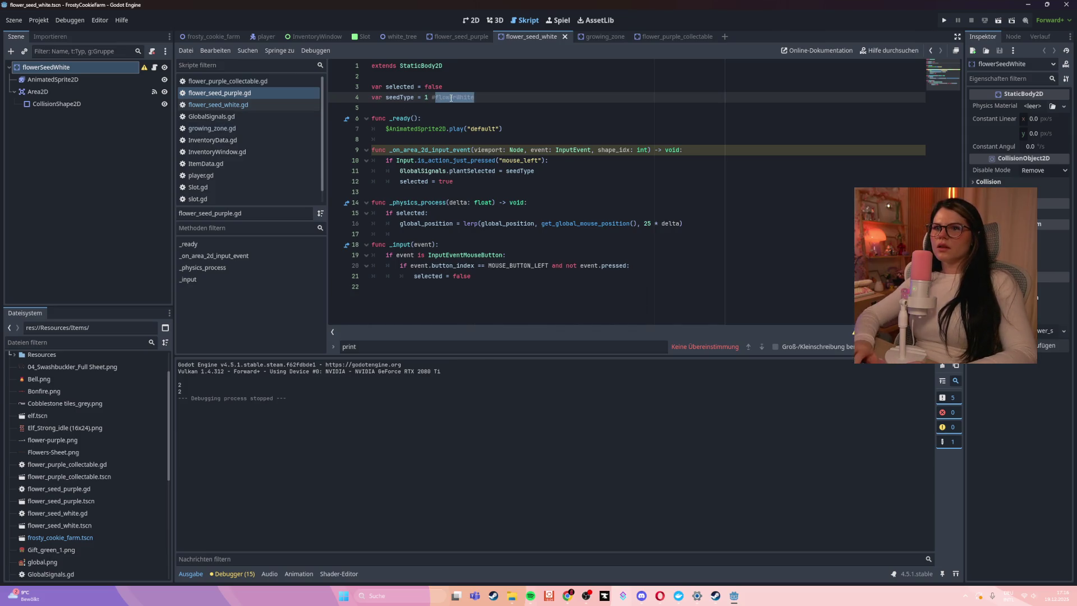
# - Correct the line-4 comments to #flowerWhite and #flowerPurple, save, and relaunch the game
pyautogui.click(259, 164)
pyautogui.click(239, 93)
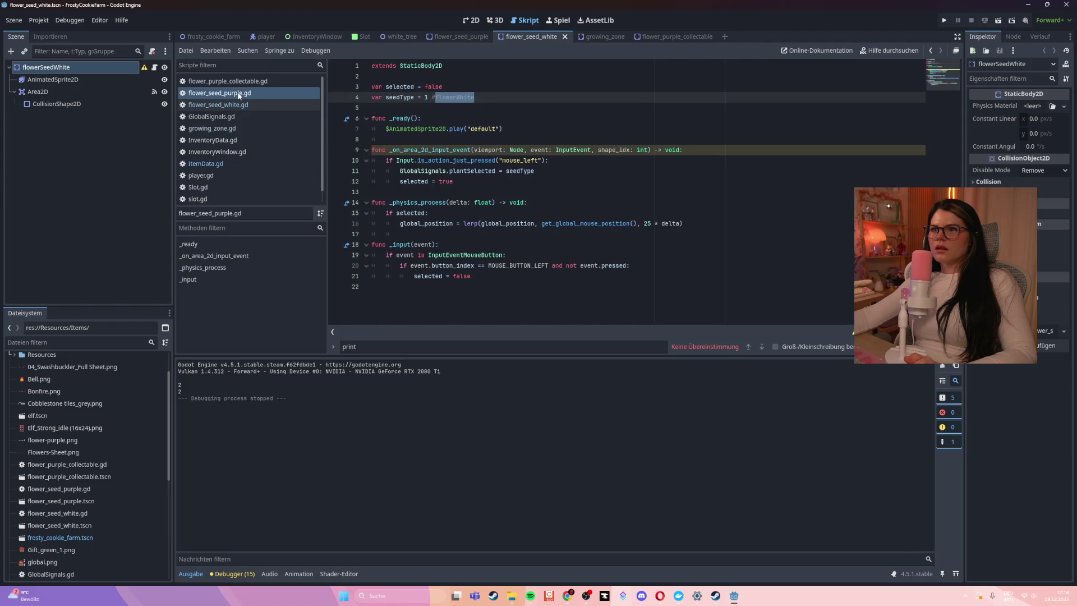
pyautogui.click(218, 106)
pyautogui.click(217, 95)
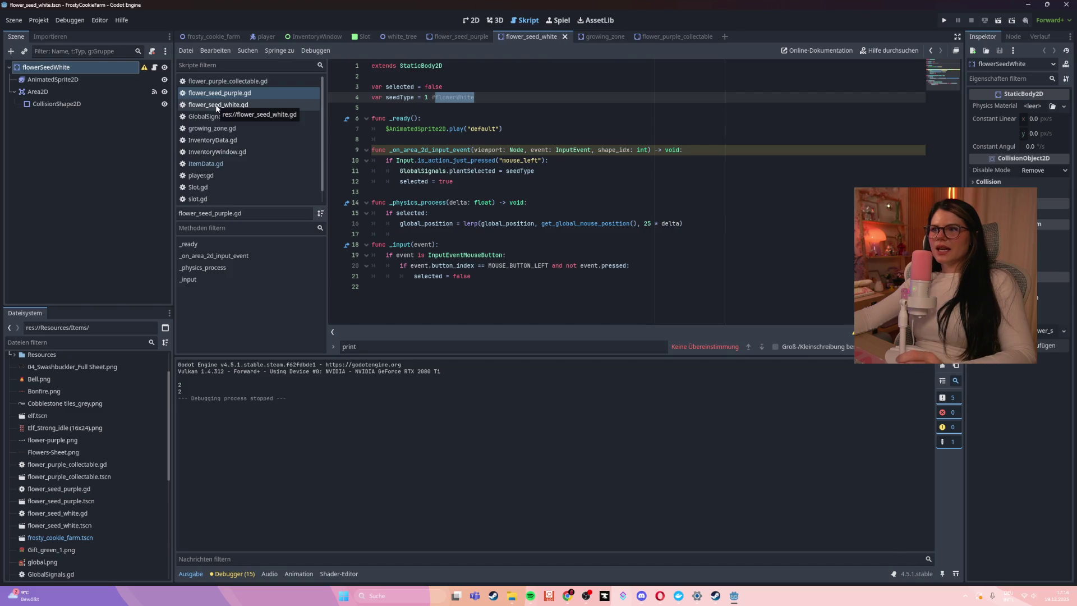
pyautogui.click(217, 107)
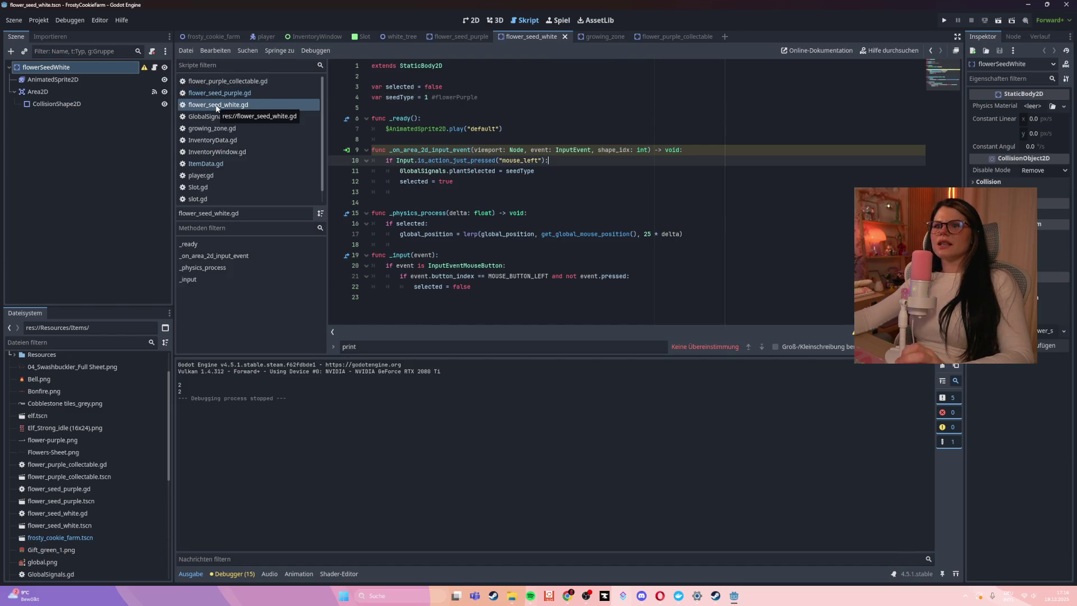
pyautogui.click(216, 108)
pyautogui.click(474, 96)
pyautogui.press('BackSpace')
pyautogui.press('BackSpace')
pyautogui.press('BackSpace')
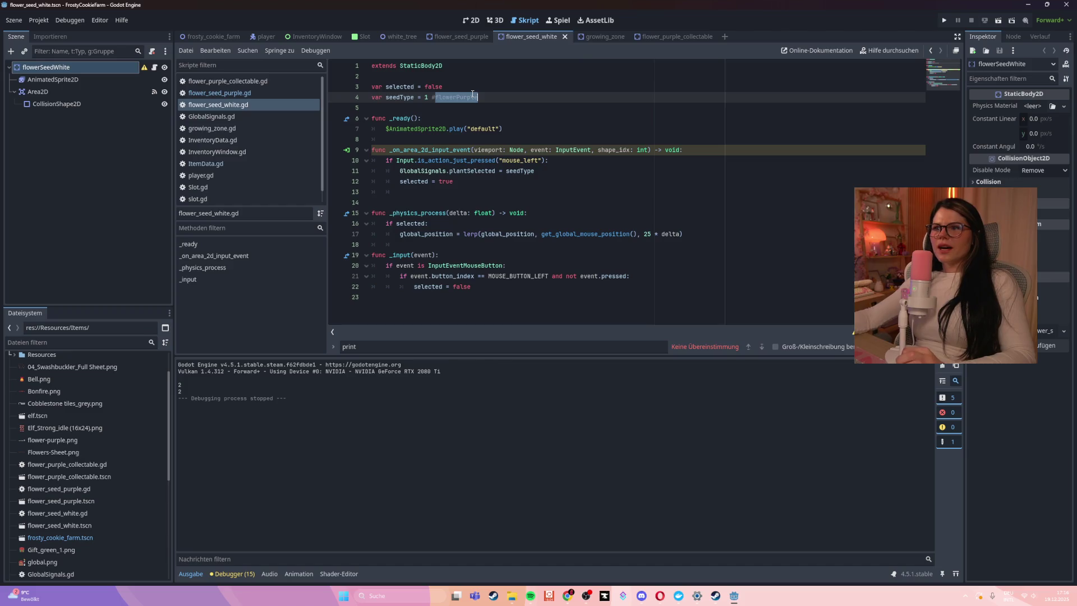
pyautogui.write('werWhi')
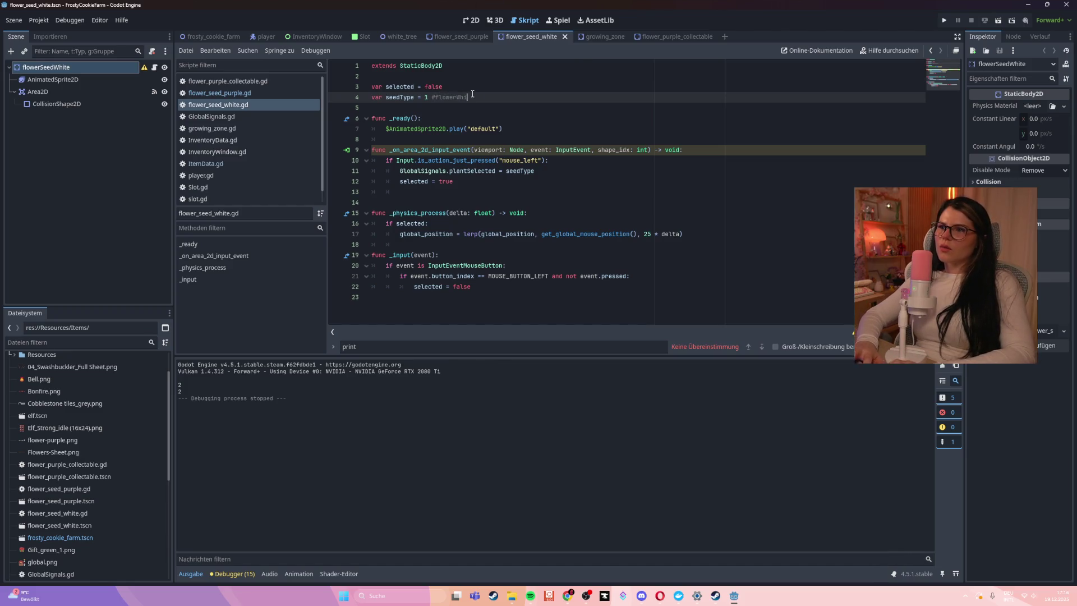
pyautogui.write('White')
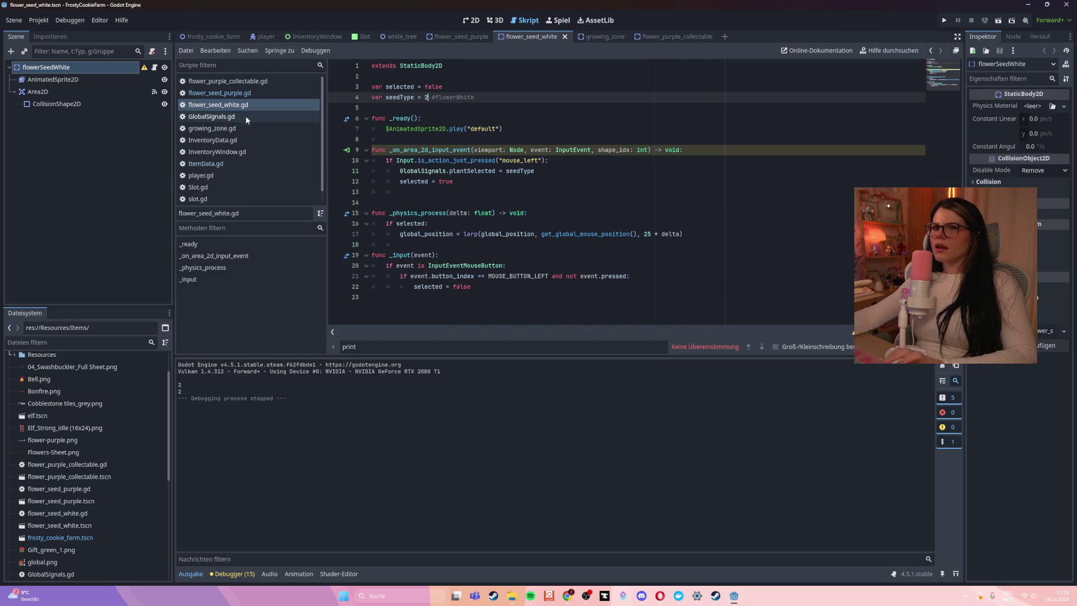
pyautogui.click(235, 93)
pyautogui.write('flower')
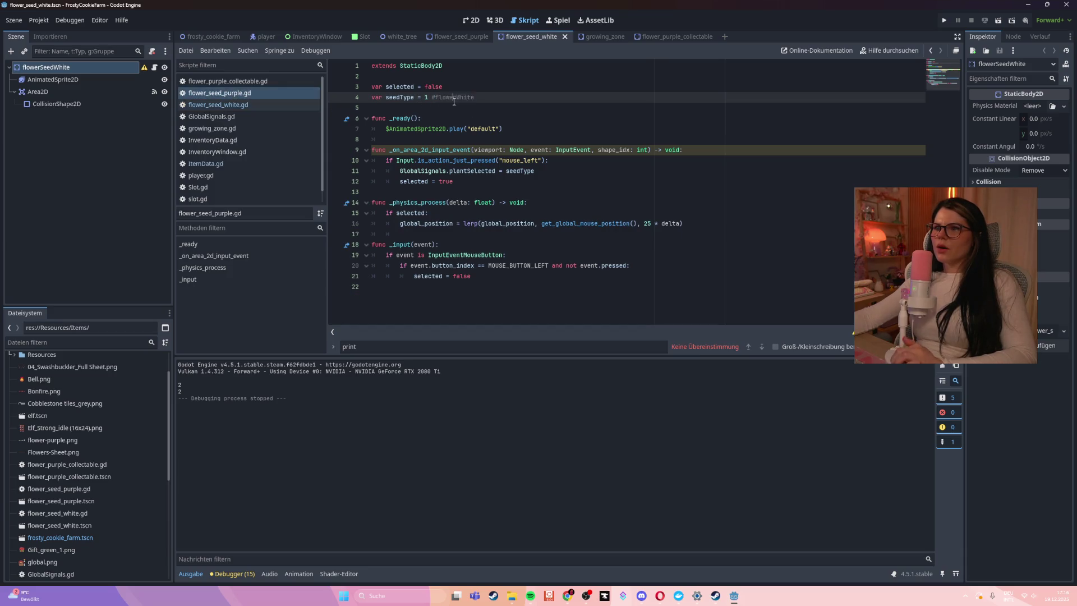
pyautogui.write('Purple')
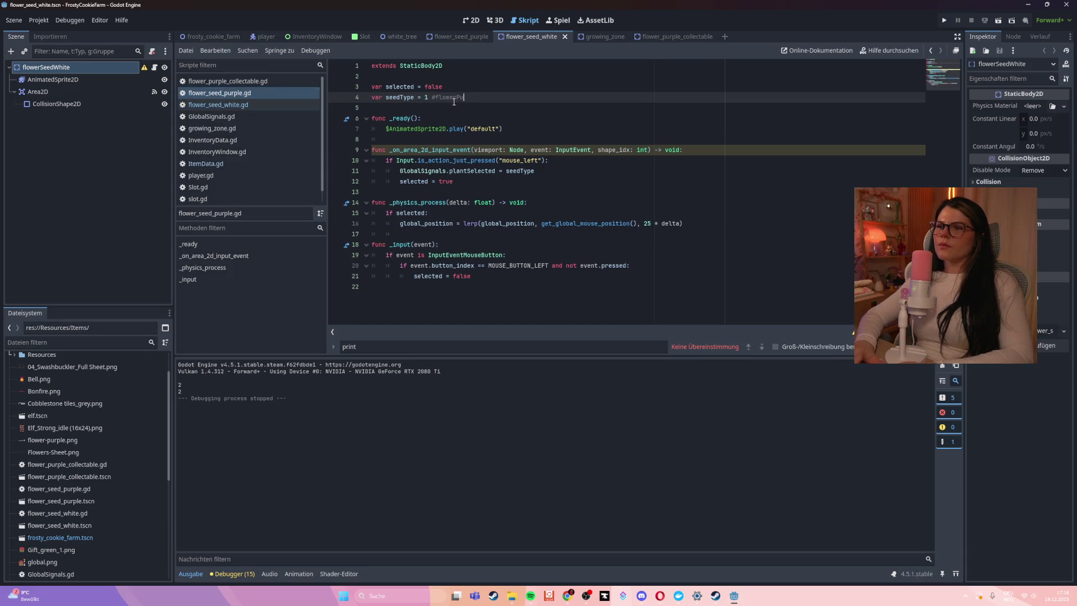
pyautogui.hotkey('ctrl', 's')
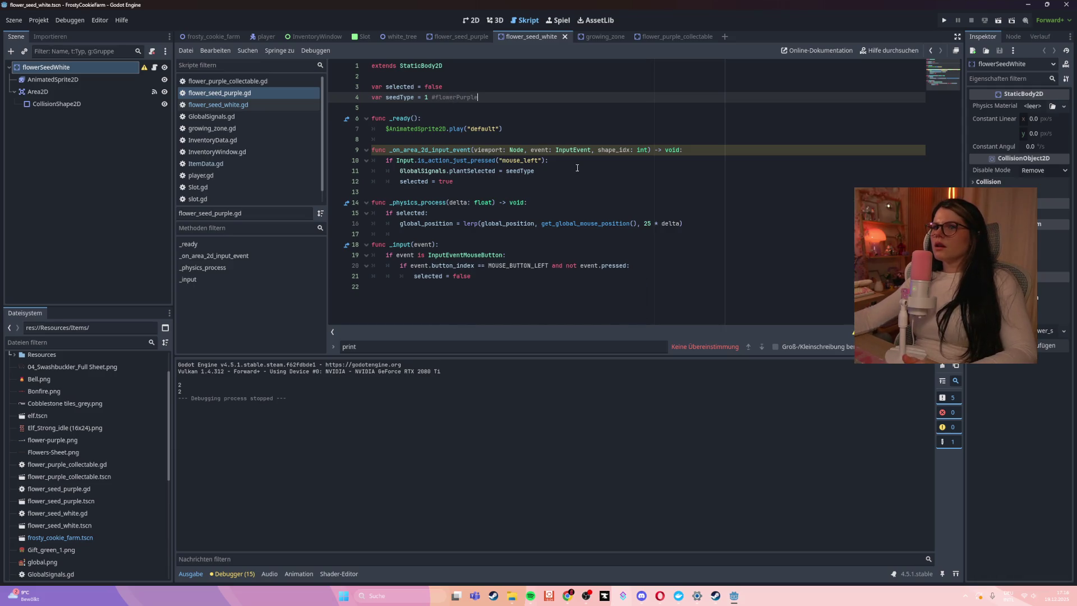
pyautogui.press('F5')
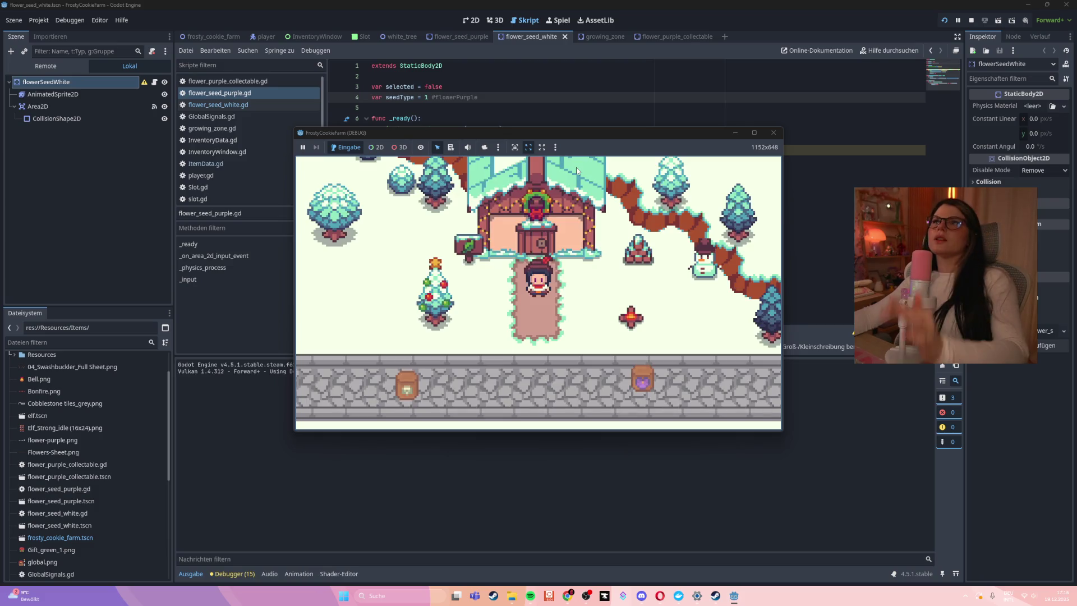
# - Plant a purple seed and harvest the grown flower, triggering the null-instance global_position error
pyautogui.press('s')
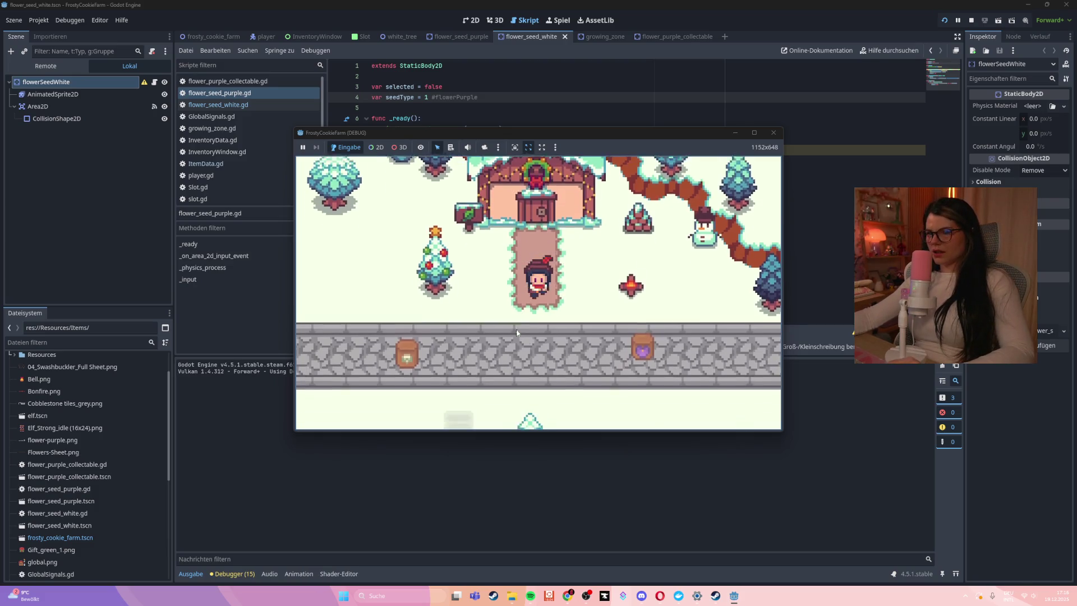
pyautogui.click(598, 297)
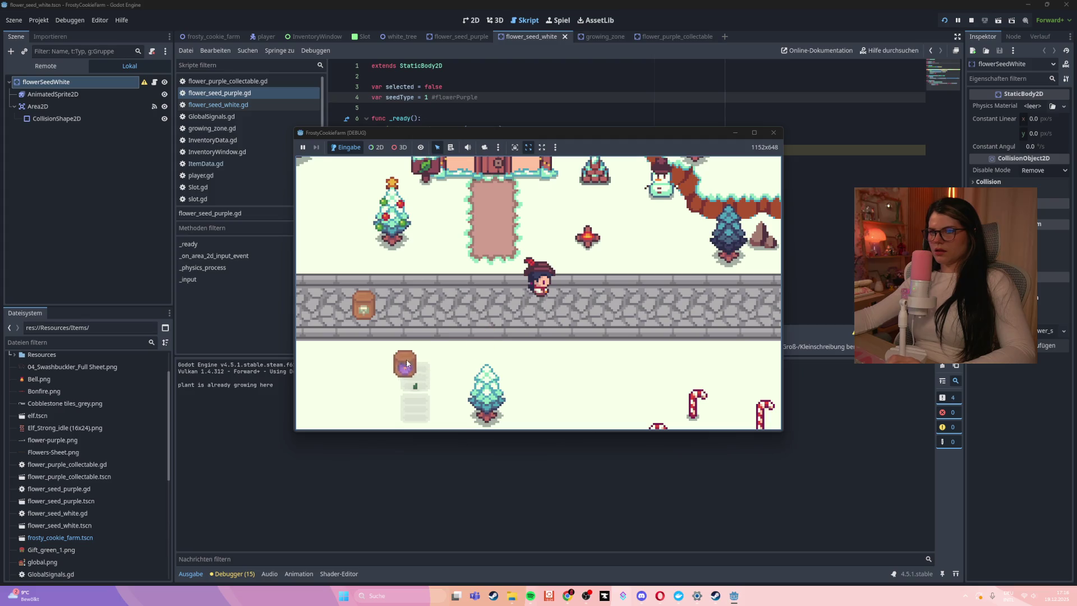
pyautogui.press('a')
pyautogui.press('s')
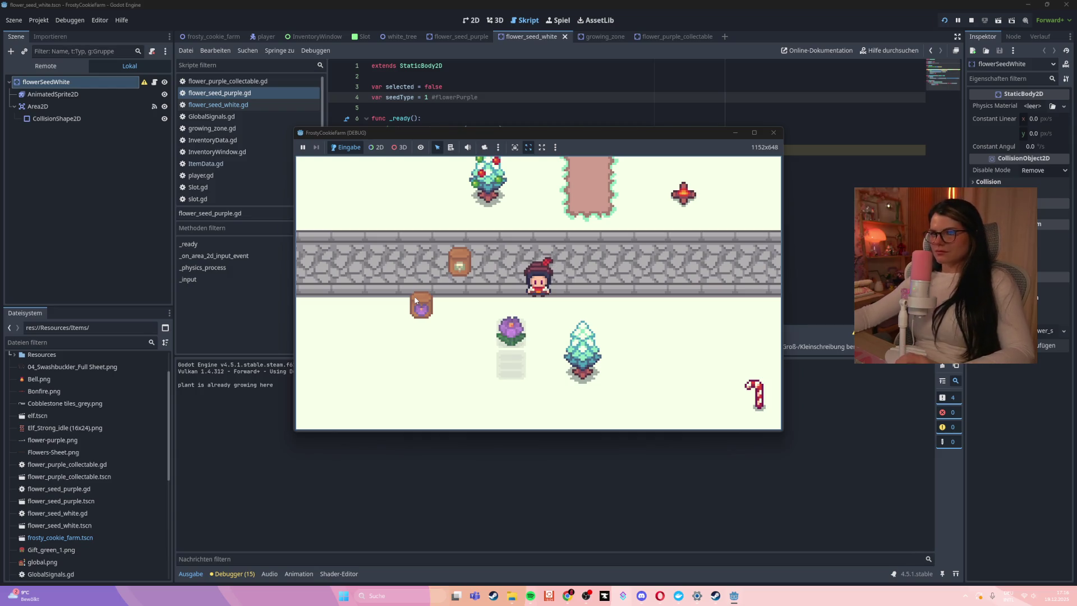
pyautogui.click(511, 334)
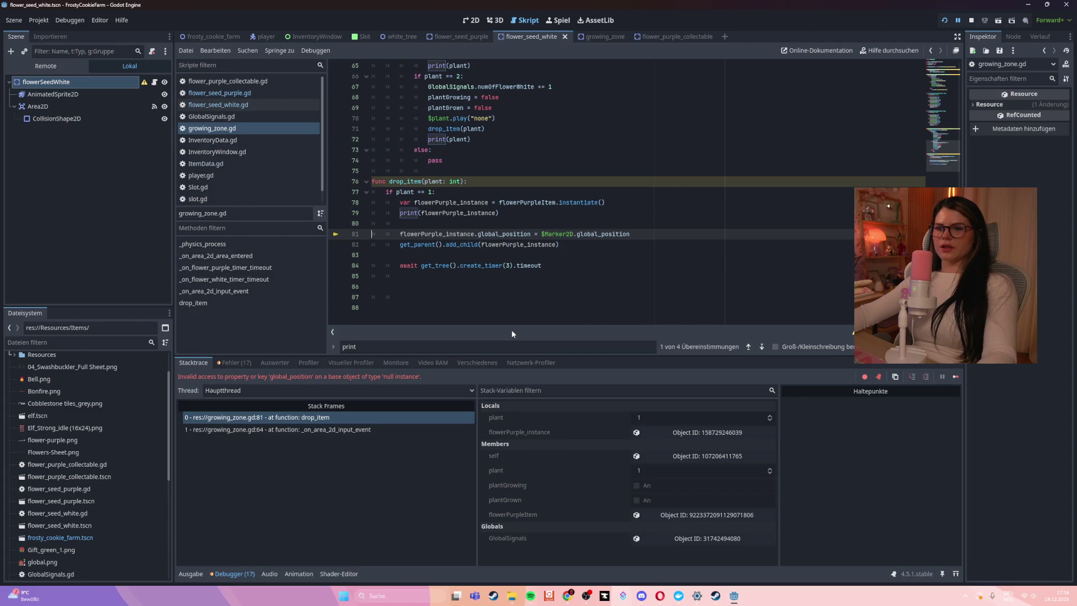
# - Inspect drop_item lines 79–83, selecting flowerPurple_instance and $Marker2D, then switch to the 2D view
pyautogui.click(539, 253)
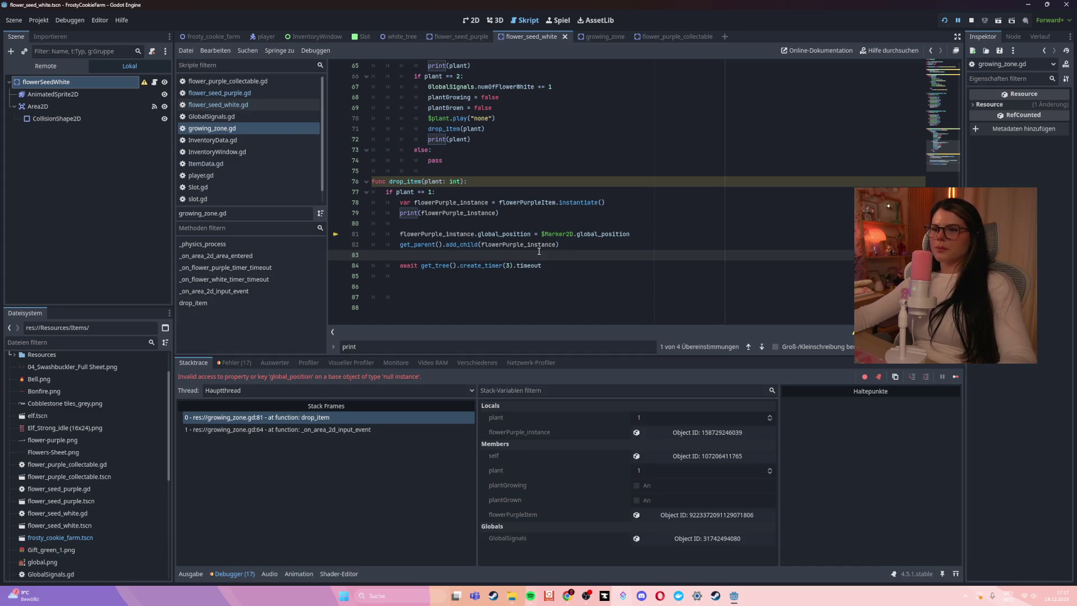
pyautogui.click(581, 265)
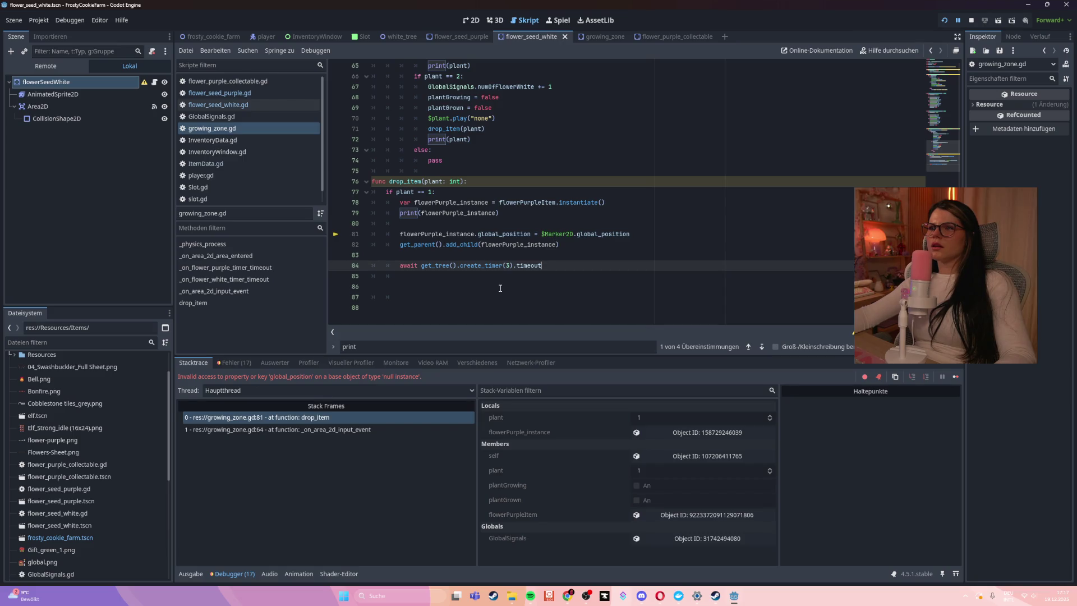
pyautogui.click(421, 213)
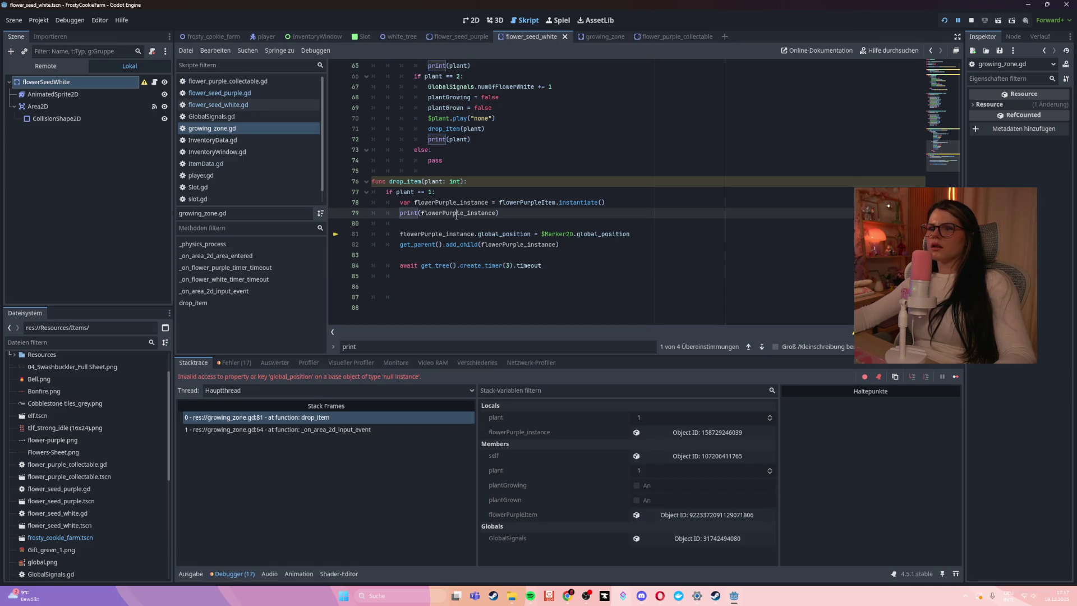
pyautogui.doubleClick(422, 233)
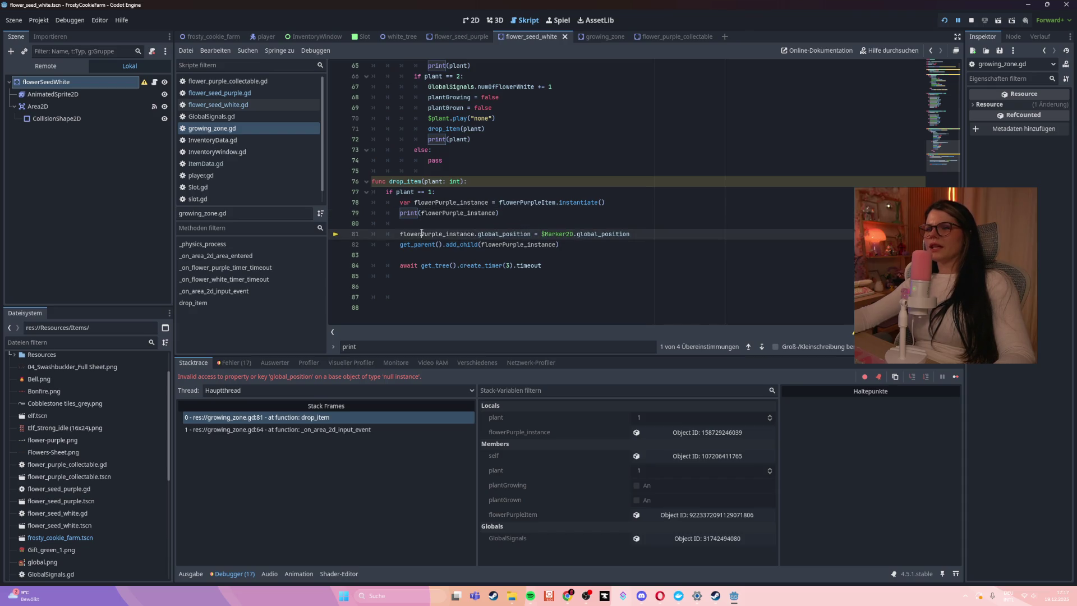
pyautogui.doubleClick(558, 234)
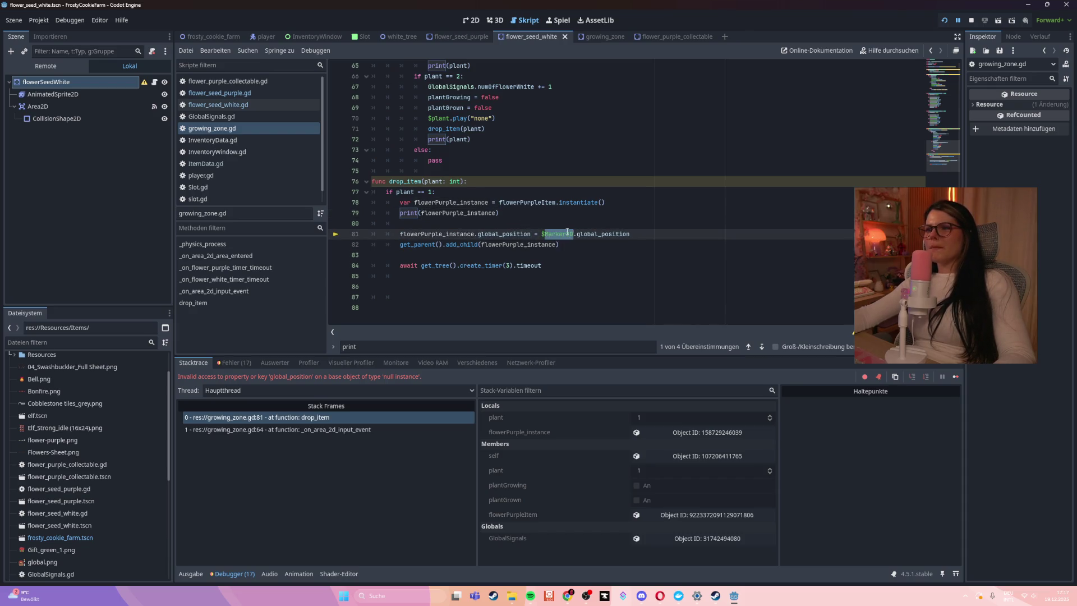
pyautogui.click(471, 20)
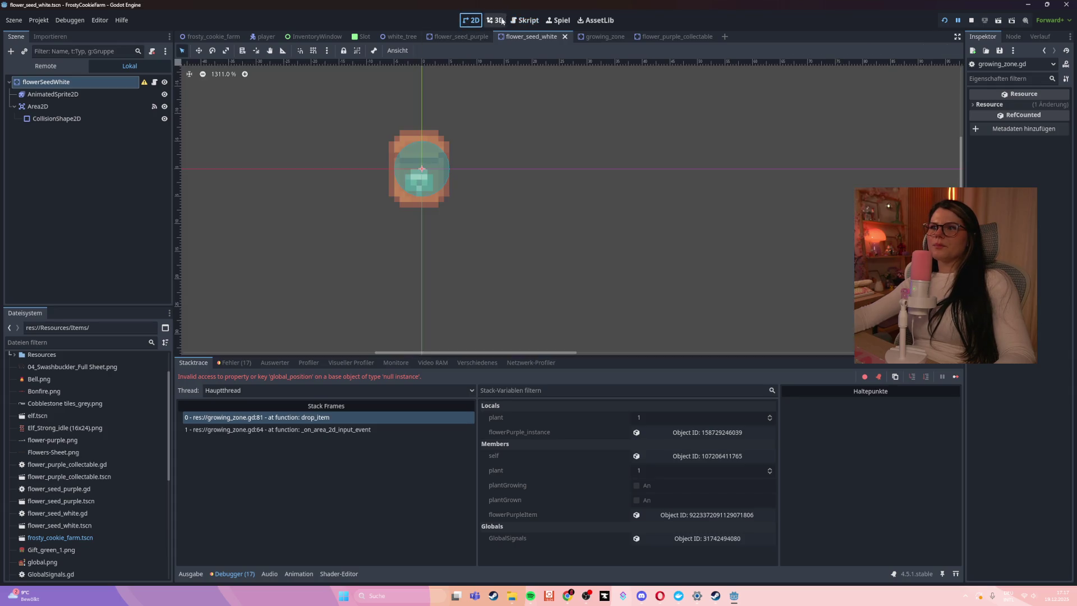
# - Close the flower_seed_white scene, open growing_zone, and return its script to drop_item line 81
pyautogui.click(498, 19)
pyautogui.click(525, 20)
pyautogui.click(581, 234)
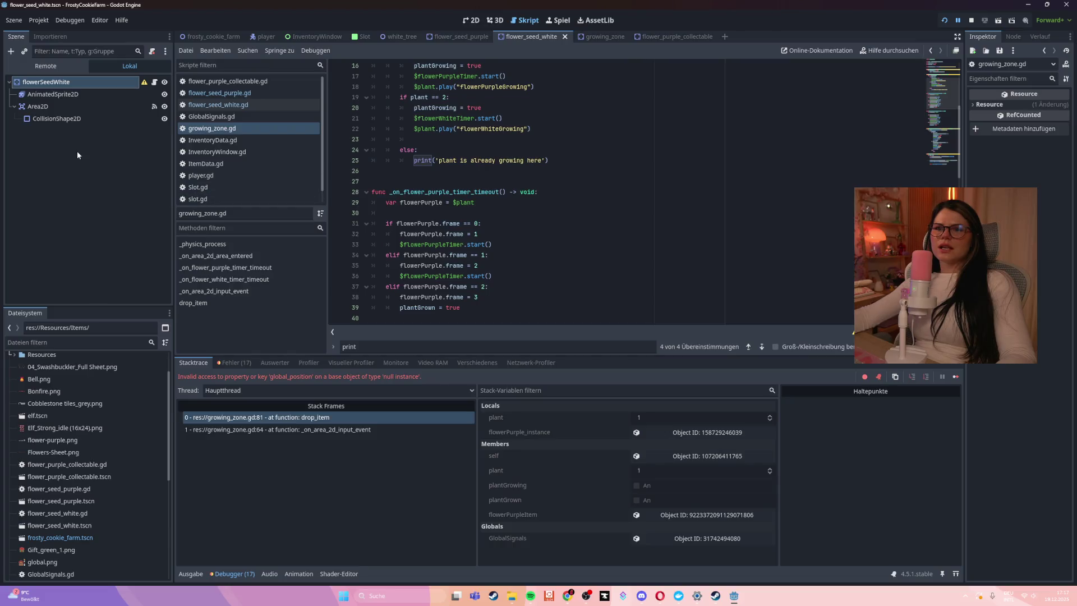
pyautogui.click(471, 20)
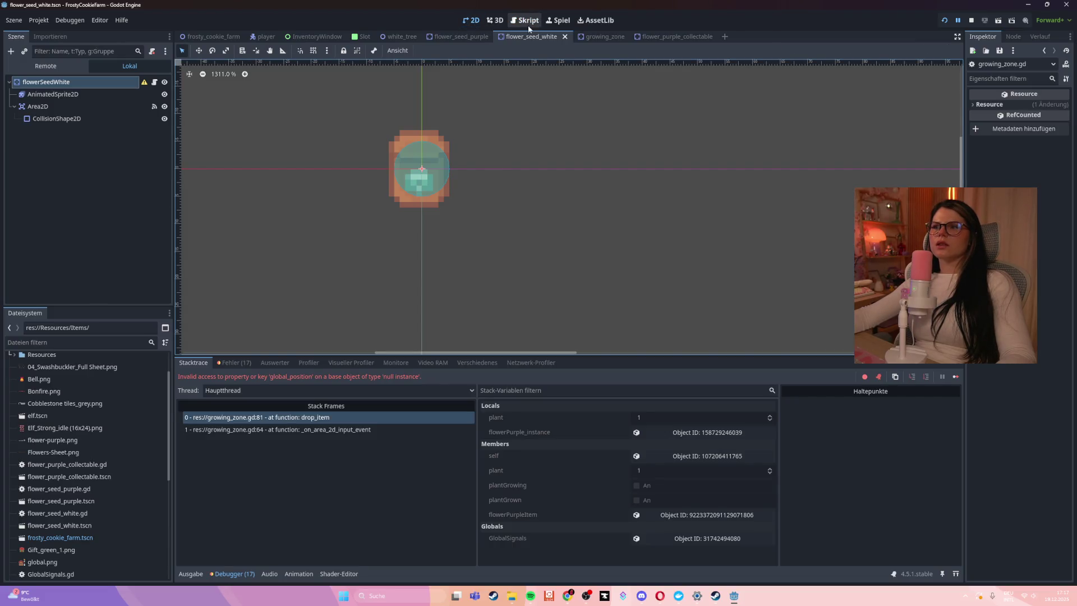
pyautogui.click(565, 37)
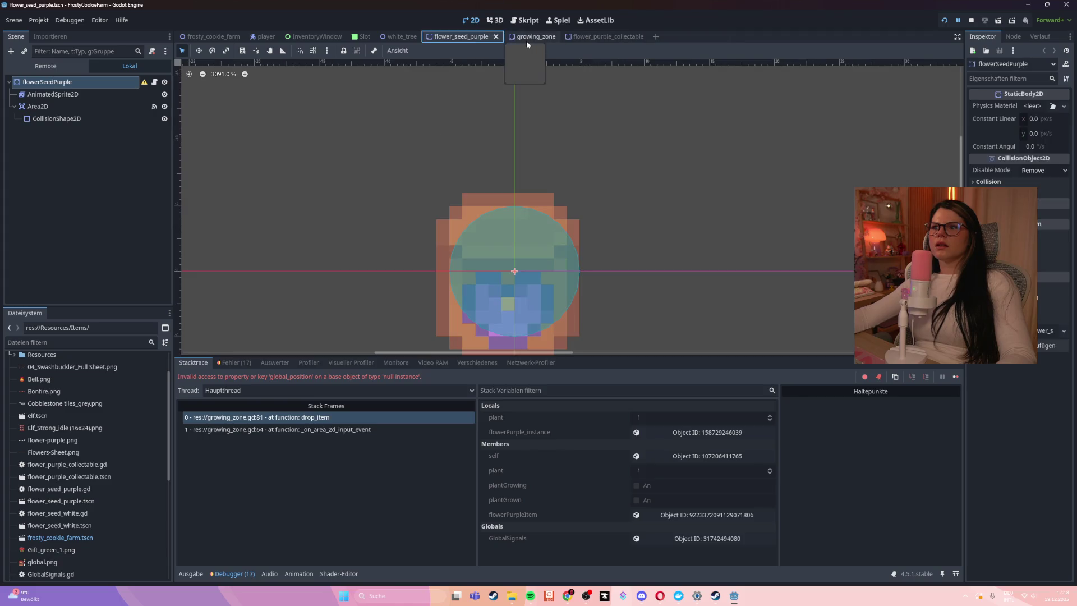
pyautogui.click(521, 37)
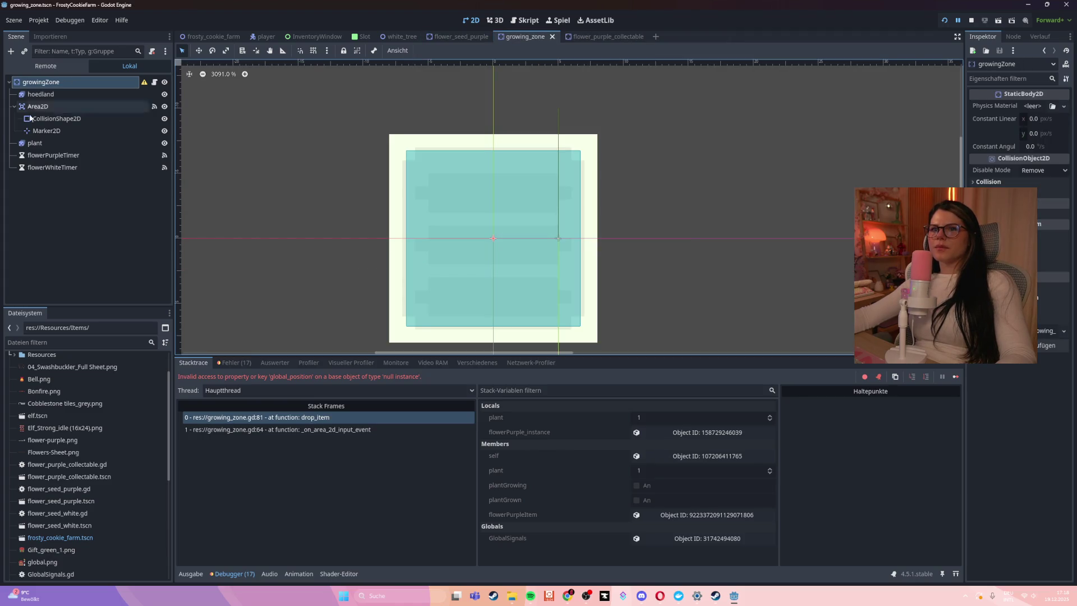
pyautogui.click(518, 22)
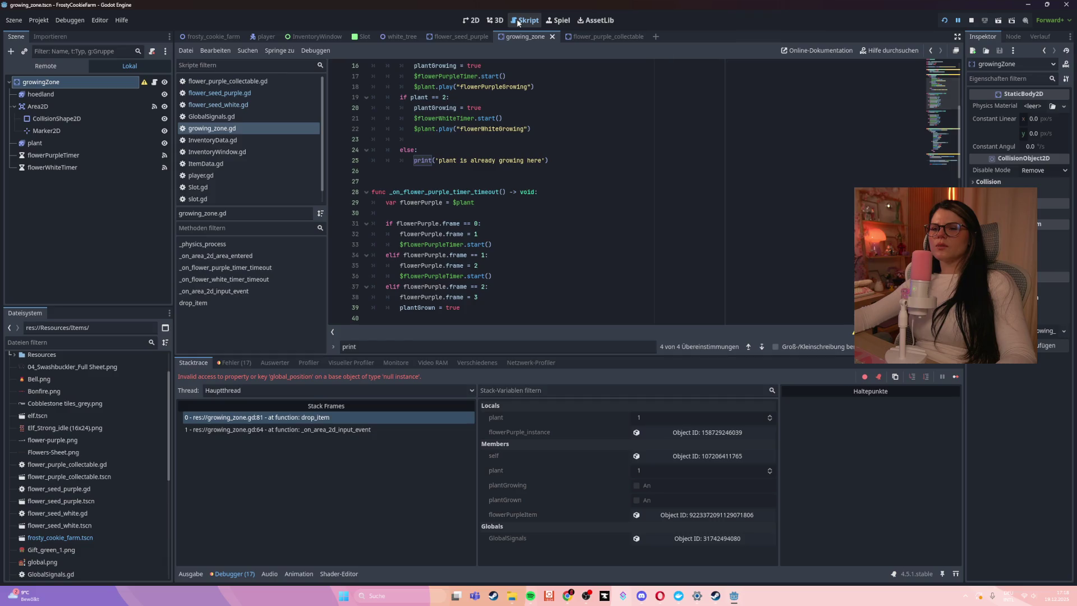
pyautogui.scroll(-10, 518, 228)
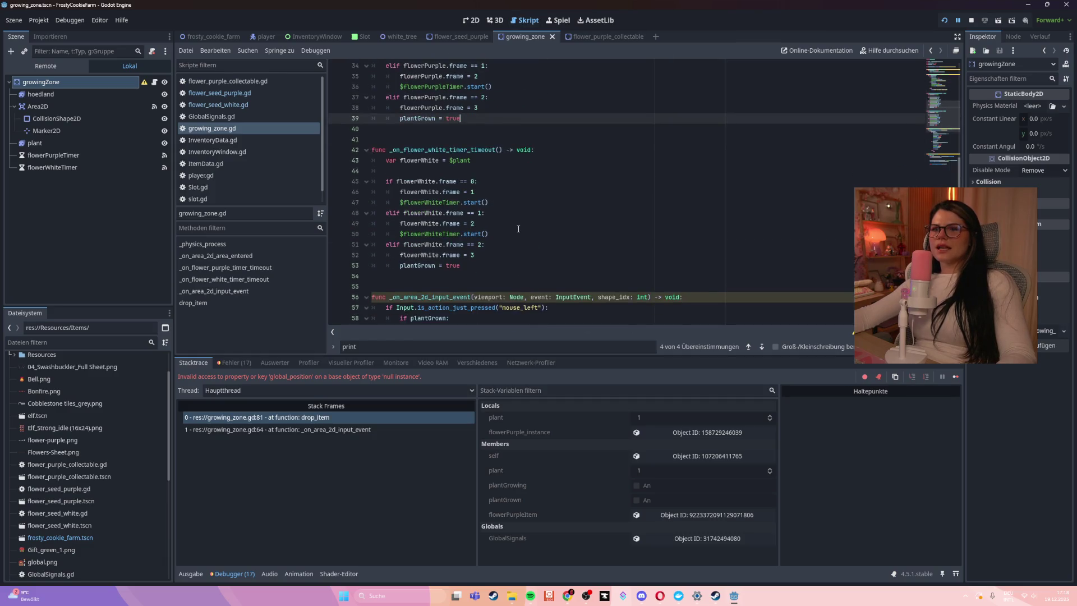
pyautogui.scroll(-6, 518, 228)
pyautogui.click(525, 172)
pyautogui.click(575, 235)
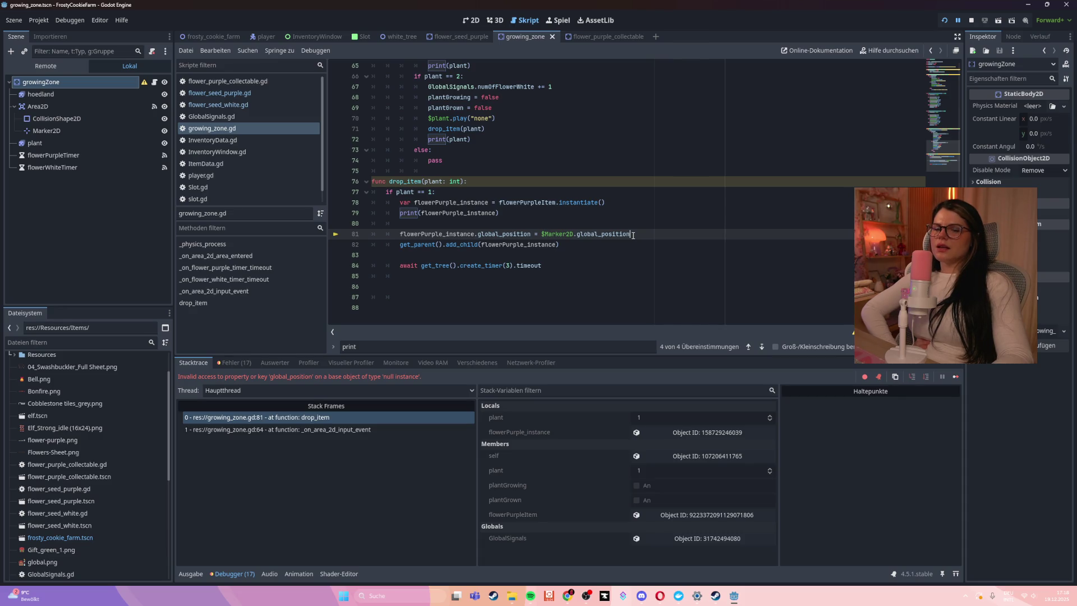
# - Cut lines 81–84 (Marker2D positioning, add_child, timer) from drop_item and run the game
pyautogui.press('Home')
pyautogui.moveTo(550, 270)
pyautogui.mouseDown()
pyautogui.moveTo(403, 258)
pyautogui.moveTo(353, 234)
pyautogui.mouseUp()
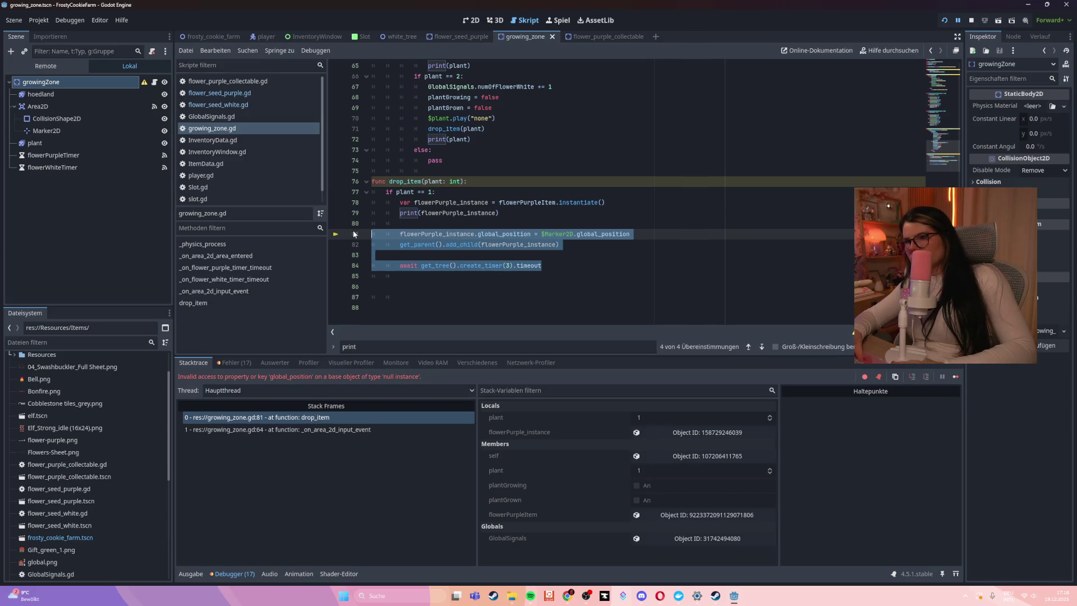
pyautogui.hotkey('ctrl', 'x')
pyautogui.press('F5')
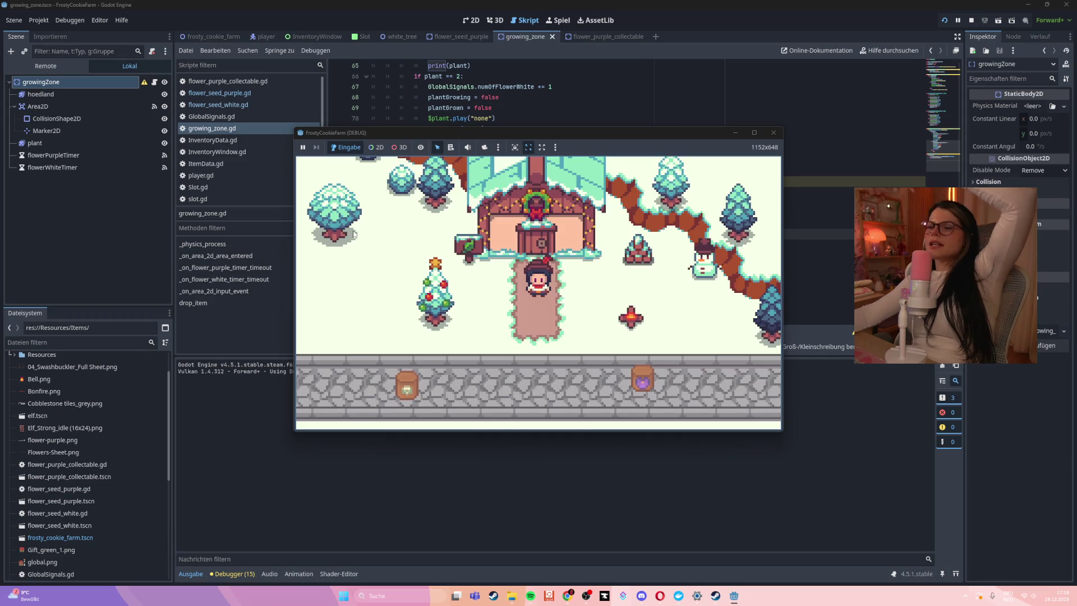
# - Plant and harvest a purple flower, check the printed FlowerPurpleCollectable instance, then close the game
pyautogui.press('Down')
pyautogui.moveTo(603, 305)
pyautogui.mouseDown()
pyautogui.moveTo(476, 337)
pyautogui.moveTo(418, 369)
pyautogui.moveTo(508, 336)
pyautogui.mouseUp()
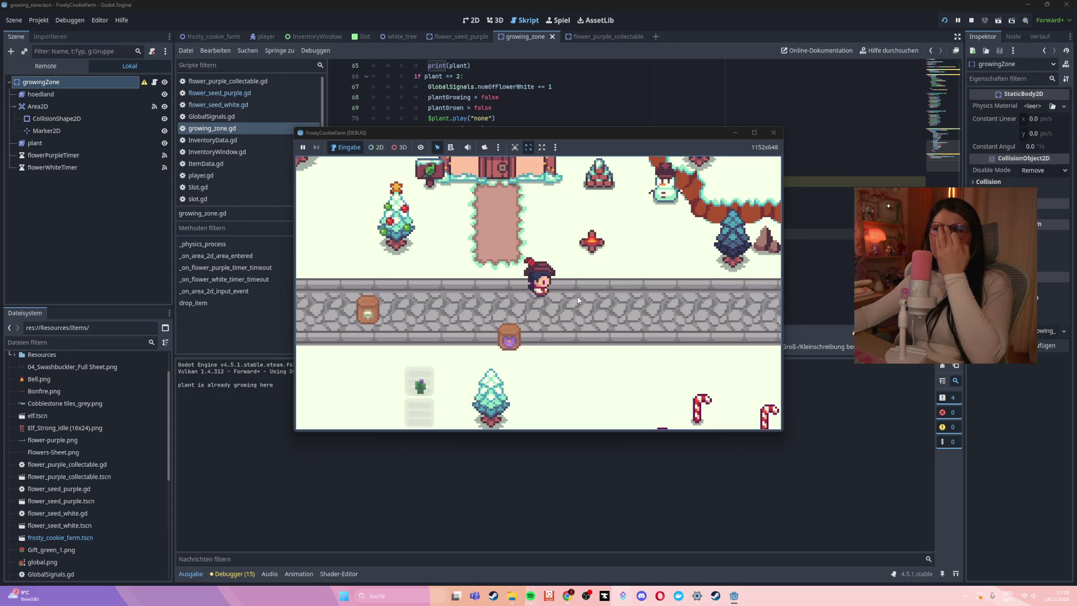
pyautogui.press('Left')
pyautogui.press('Down')
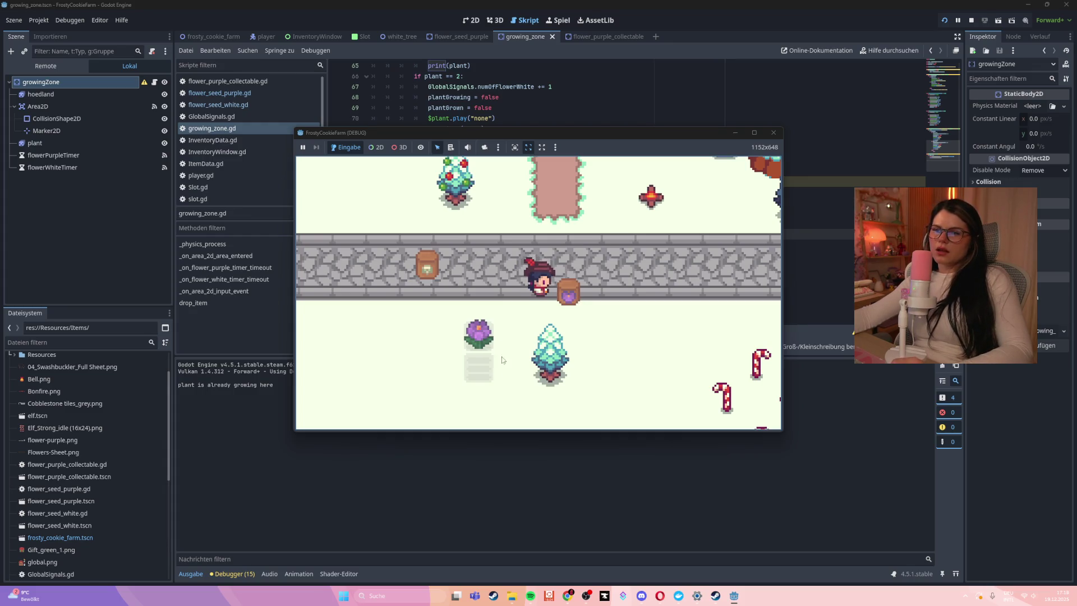
pyautogui.click(481, 364)
pyautogui.moveTo(505, 133)
pyautogui.mouseDown()
pyautogui.moveTo(655, 133)
pyautogui.moveTo(584, 137)
pyautogui.mouseUp()
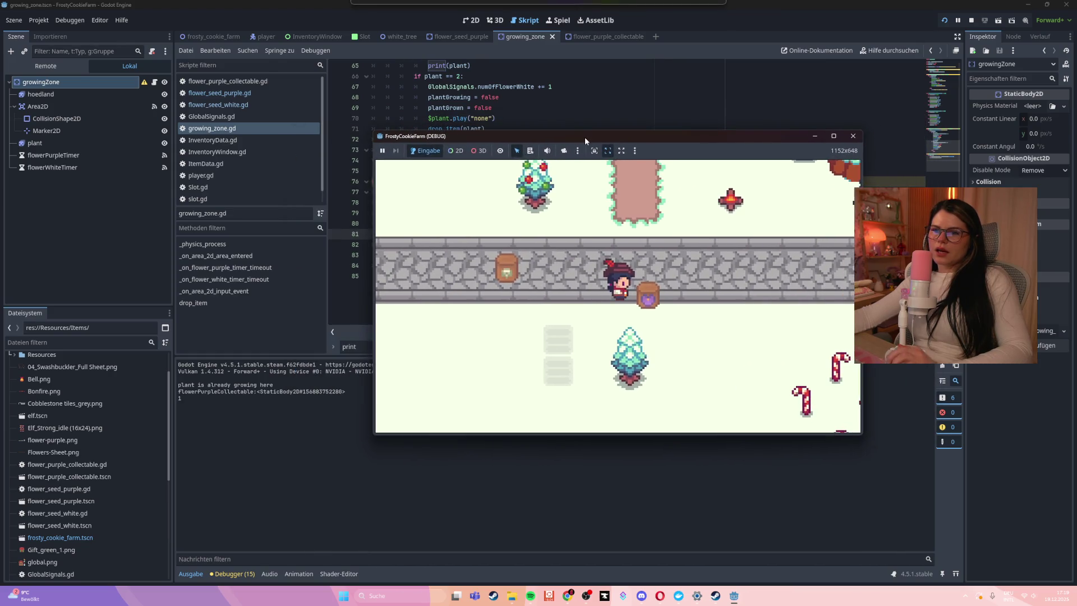
pyautogui.click(293, 405)
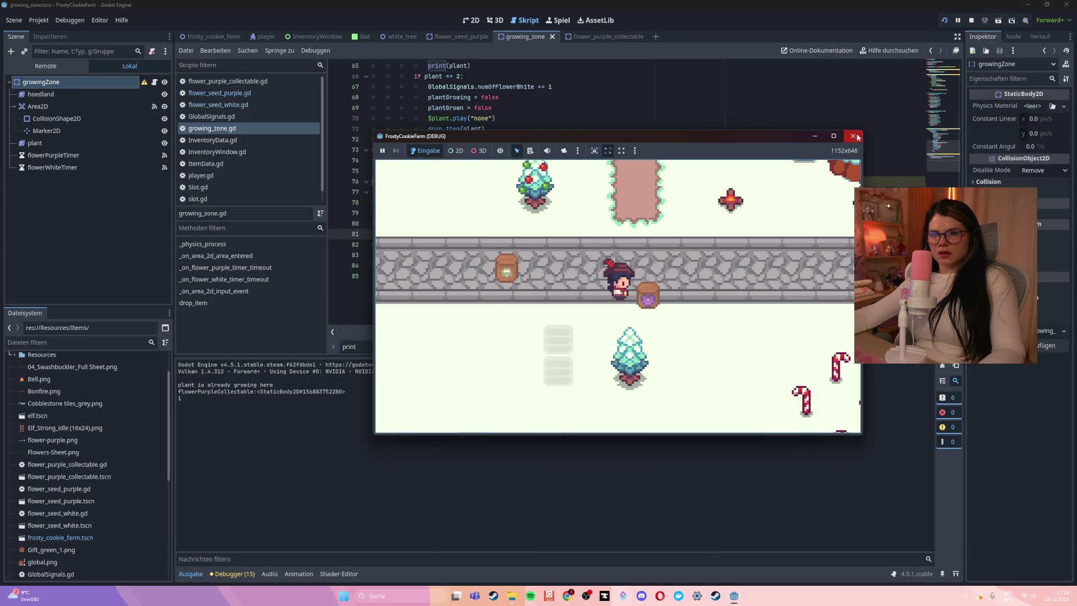
pyautogui.click(853, 136)
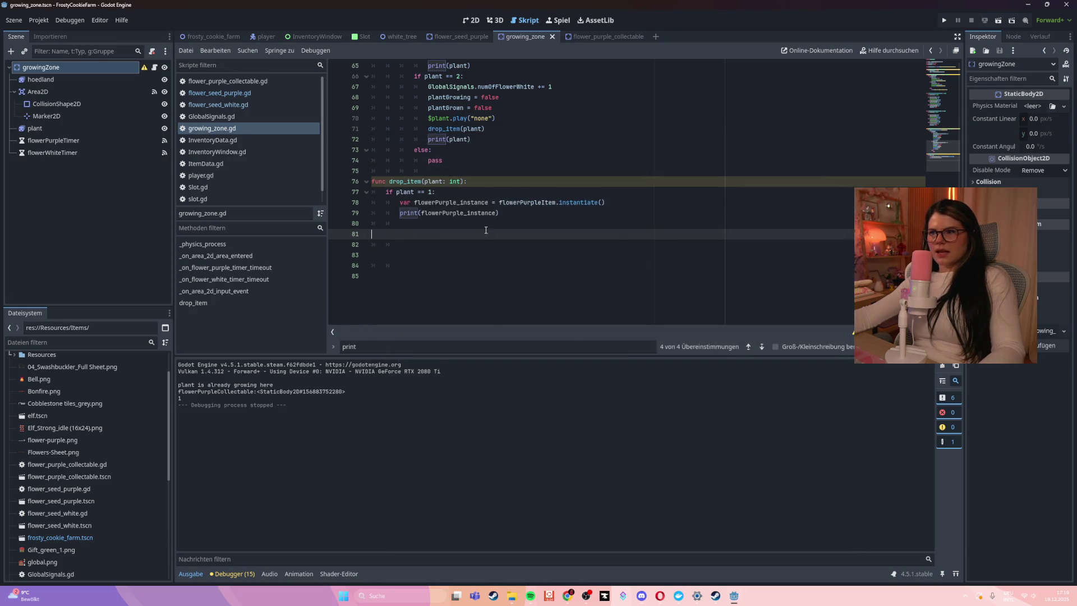
# - Paste the cut lines back into drop_item and set Marker2D to 'Über eindeutigen Namen zugreifen'
pyautogui.hotkey('ctrl', 'v')
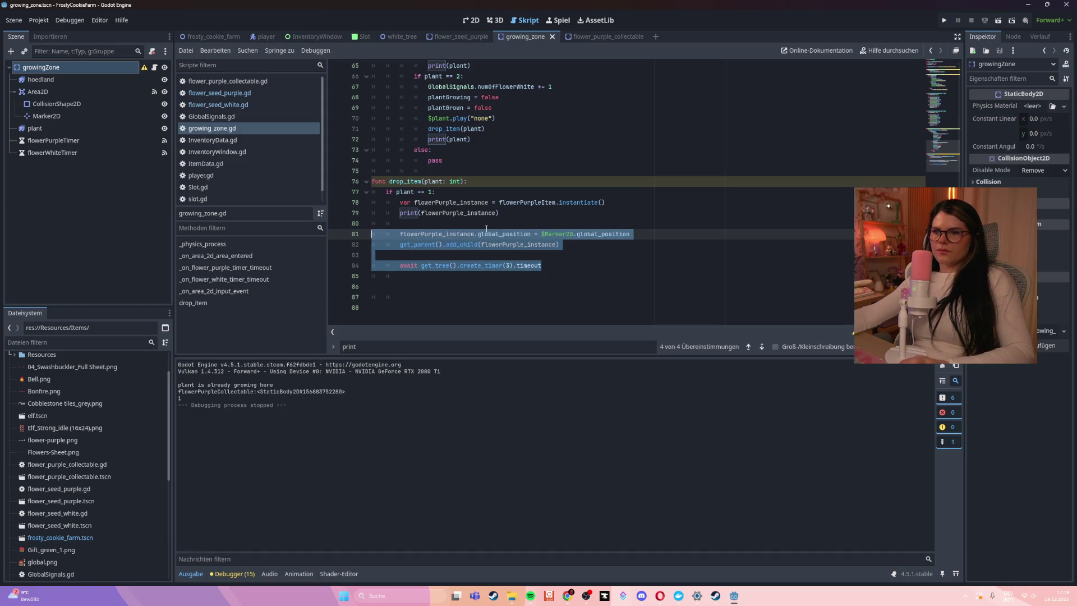
pyautogui.click(71, 118)
pyautogui.rightClick(70, 120)
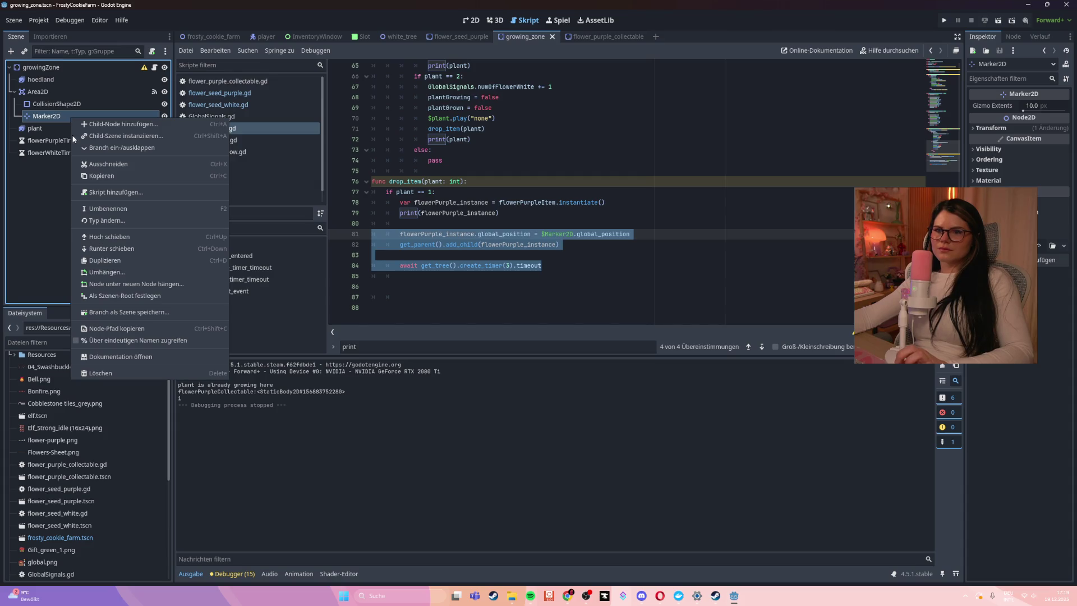
pyautogui.click(76, 343)
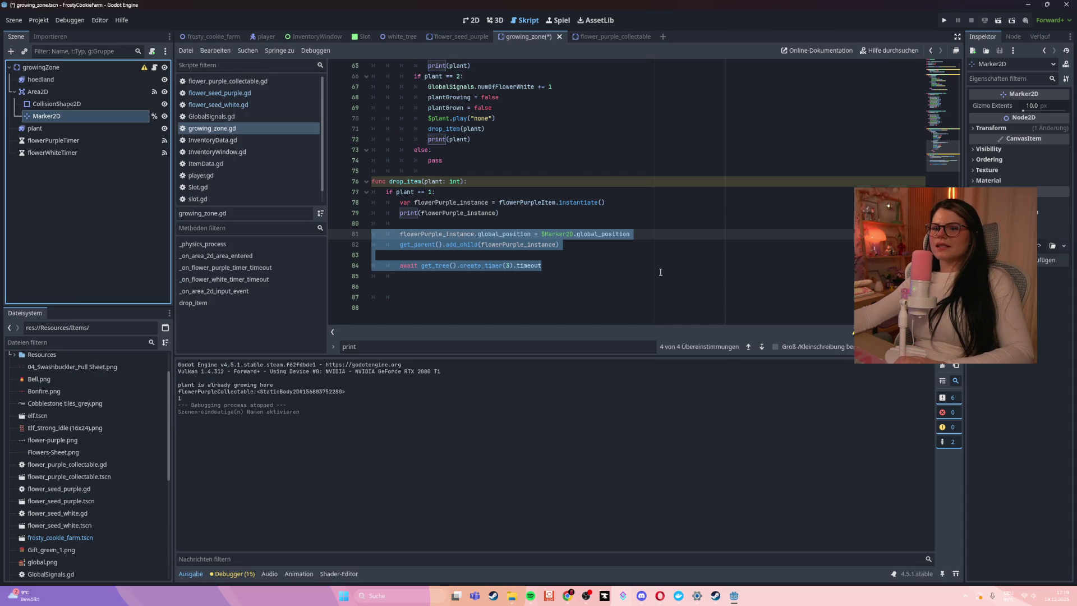
# - Save the scene and insert an empty line below line 81 in drop_item
pyautogui.click(660, 272)
pyautogui.hotkey('ctrl', 's')
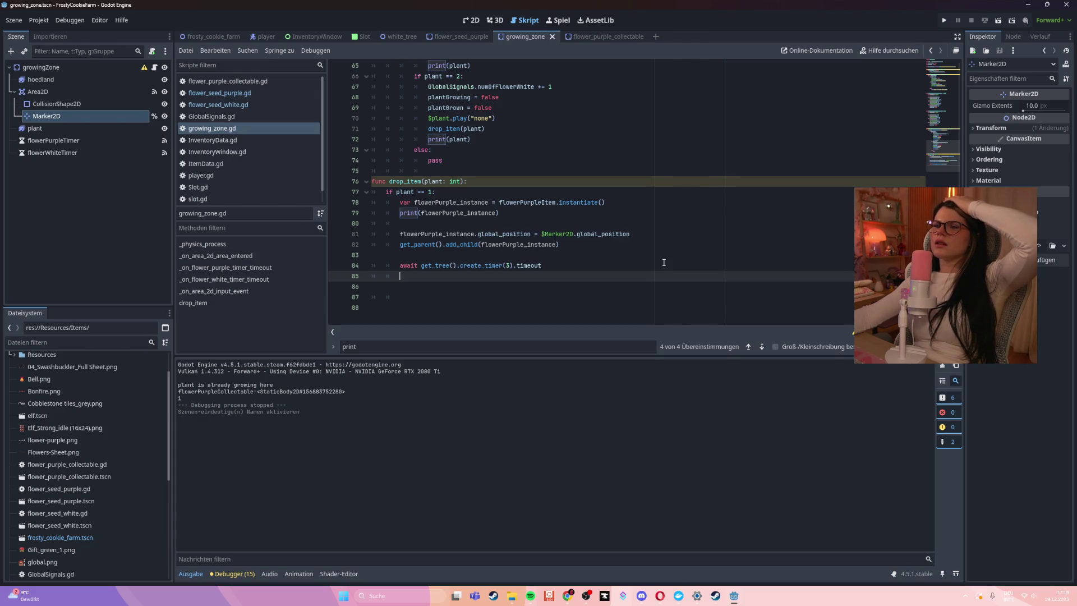
pyautogui.click(640, 234)
pyautogui.press('Return')
pyautogui.press('Return')
# - Add print(flowerPurple_instance.global_position) there, save the script, and run the game with F5
pyautogui.write('print(')
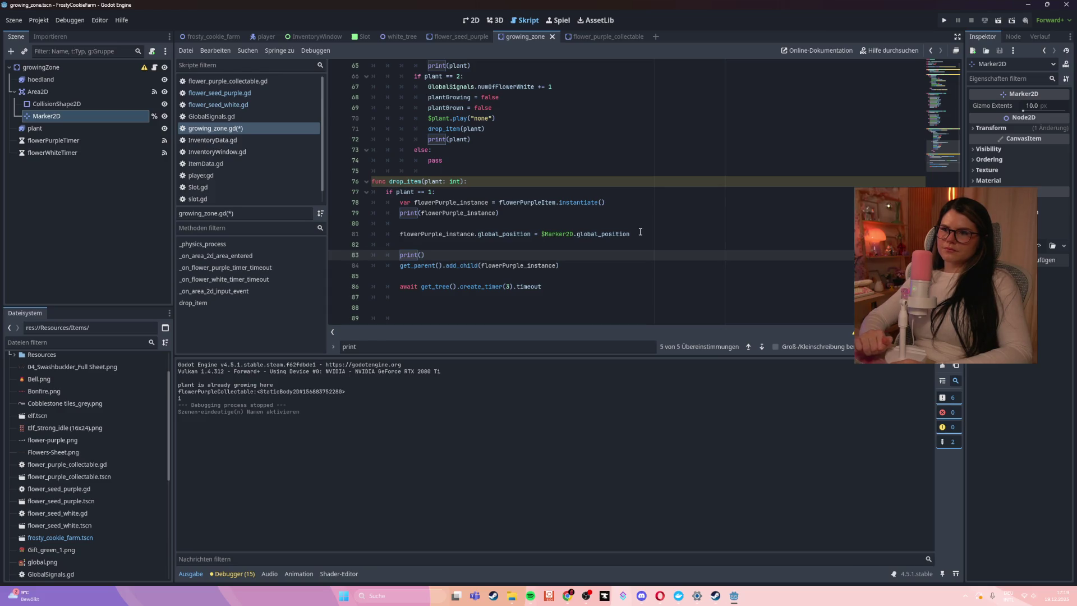
pyautogui.write('flo')
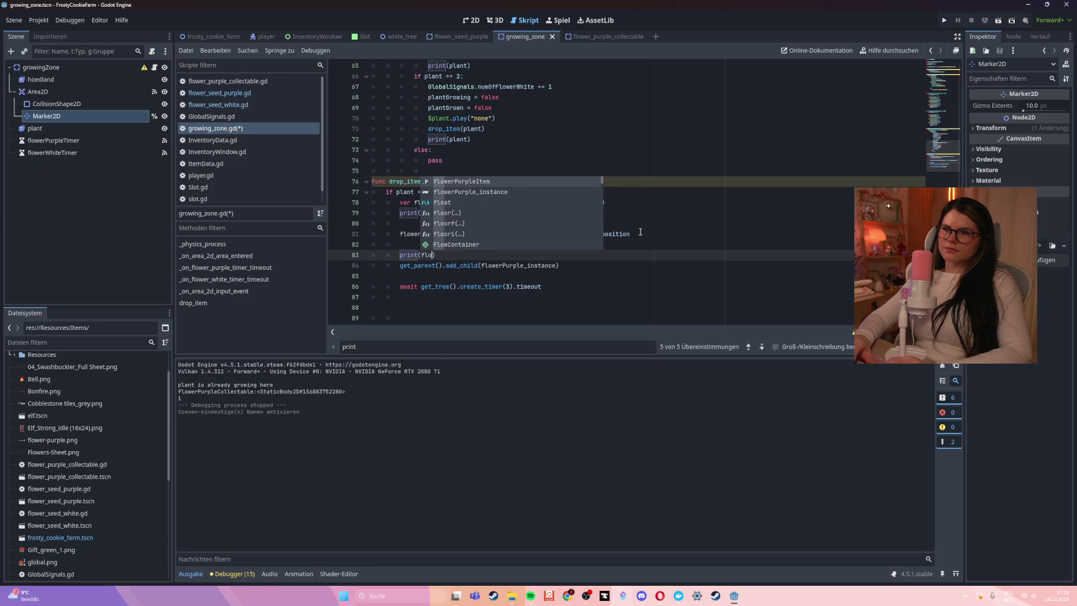
pyautogui.press('Down')
pyautogui.press('Return')
pyautogui.write('.gl')
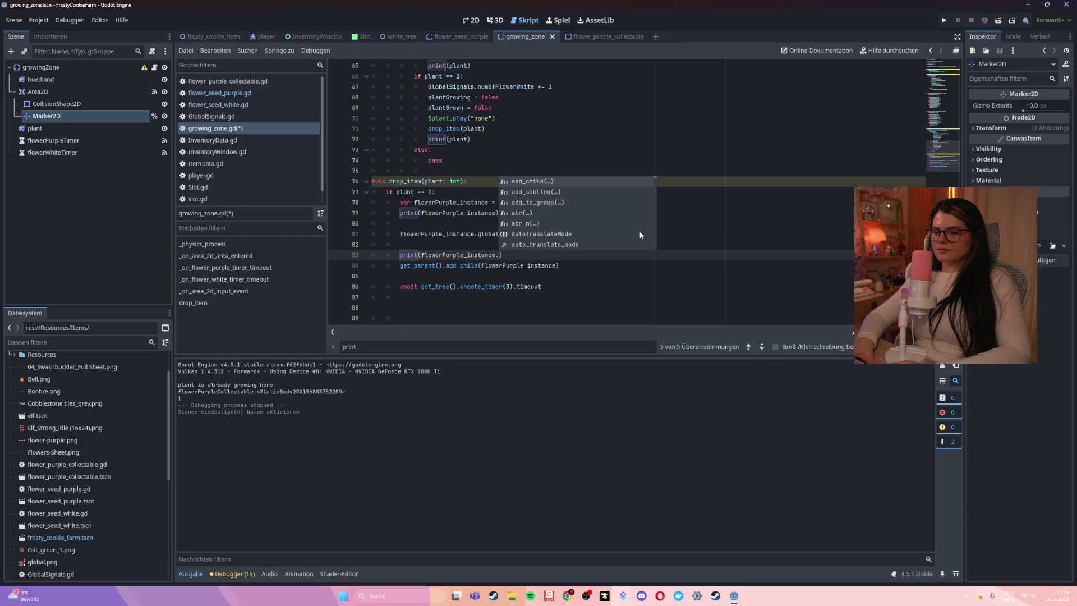
pyautogui.write('obal_po')
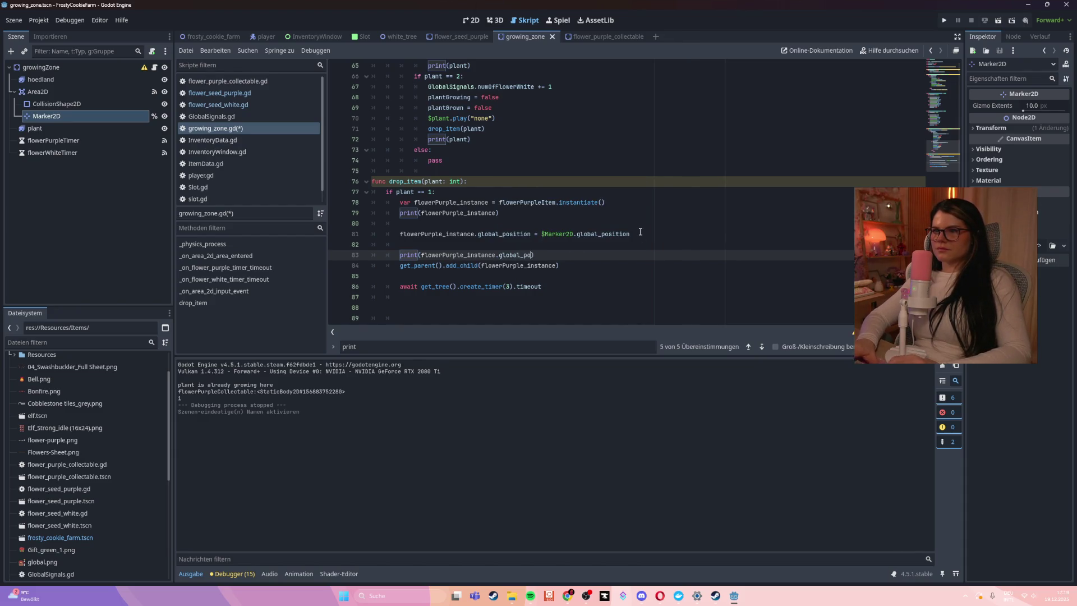
pyautogui.write('sition')
pyautogui.press('Return')
pyautogui.hotkey('ctrl', 's')
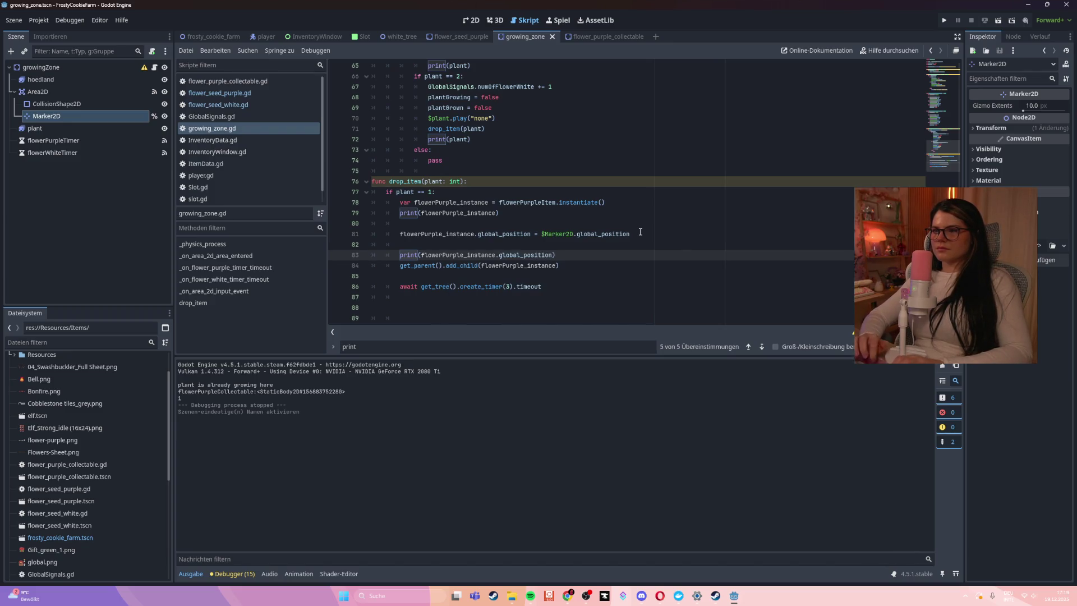
pyautogui.press('F5')
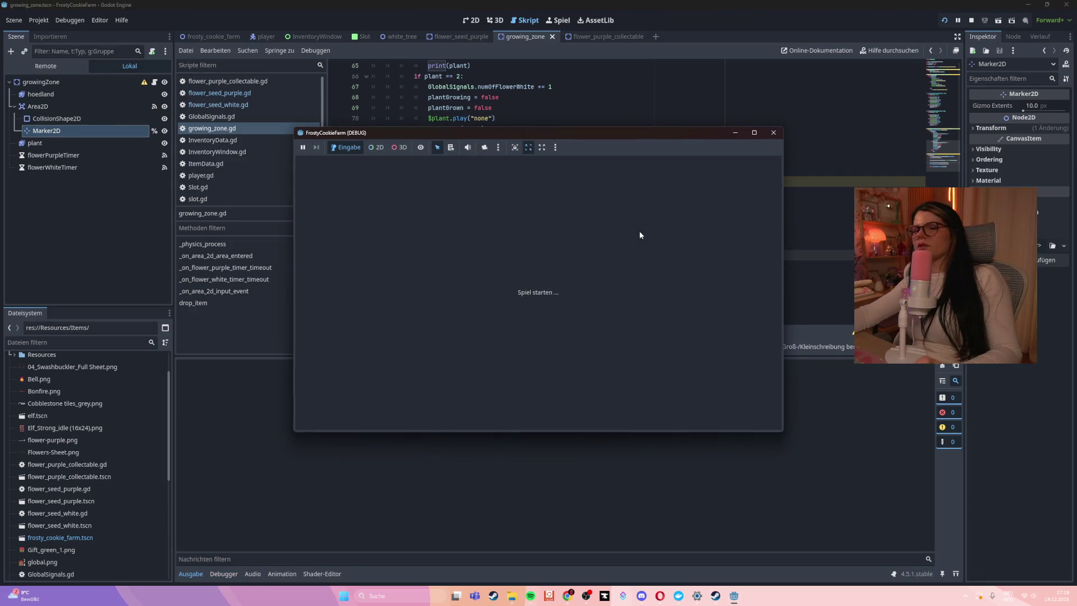
# - Walk the character to the grown purple flower and harvest it, hitting the line 81 null-instance error
pyautogui.press('Right')
pyautogui.press('Down')
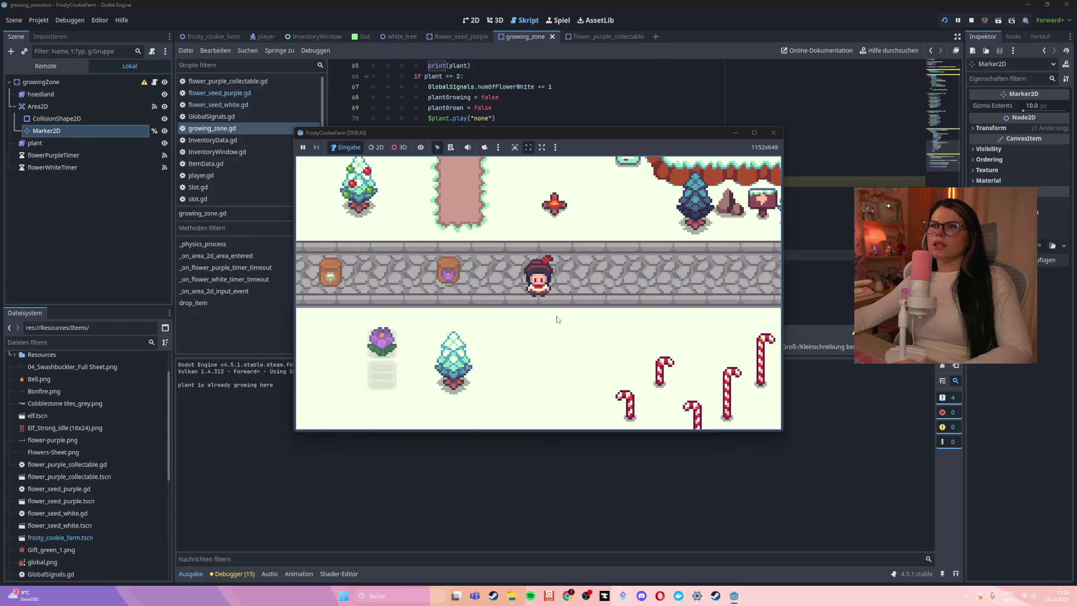
pyautogui.press('Down')
pyautogui.press('Left')
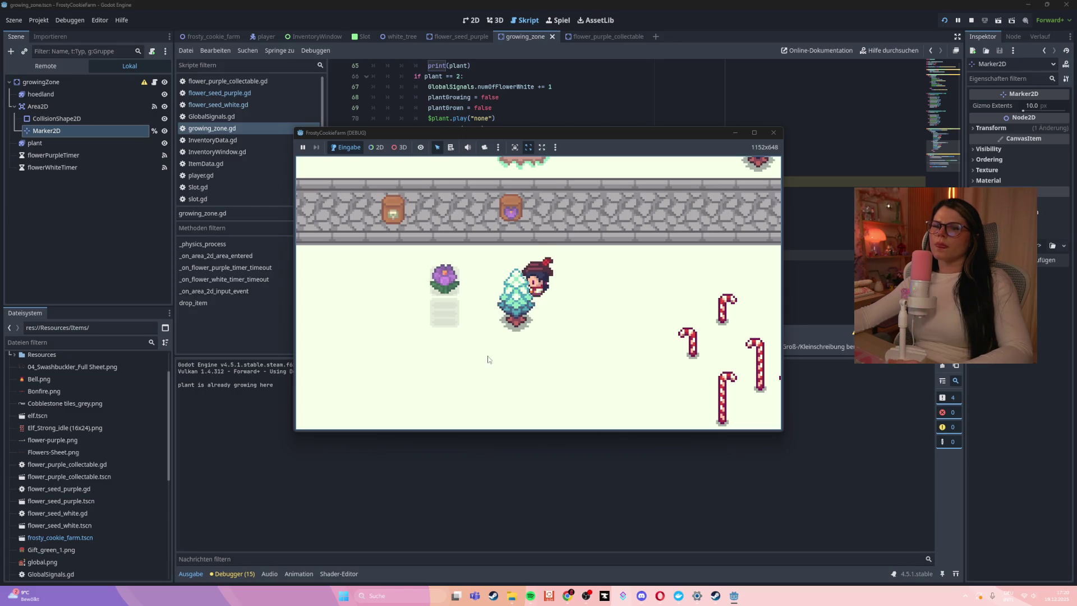
pyautogui.press('w')
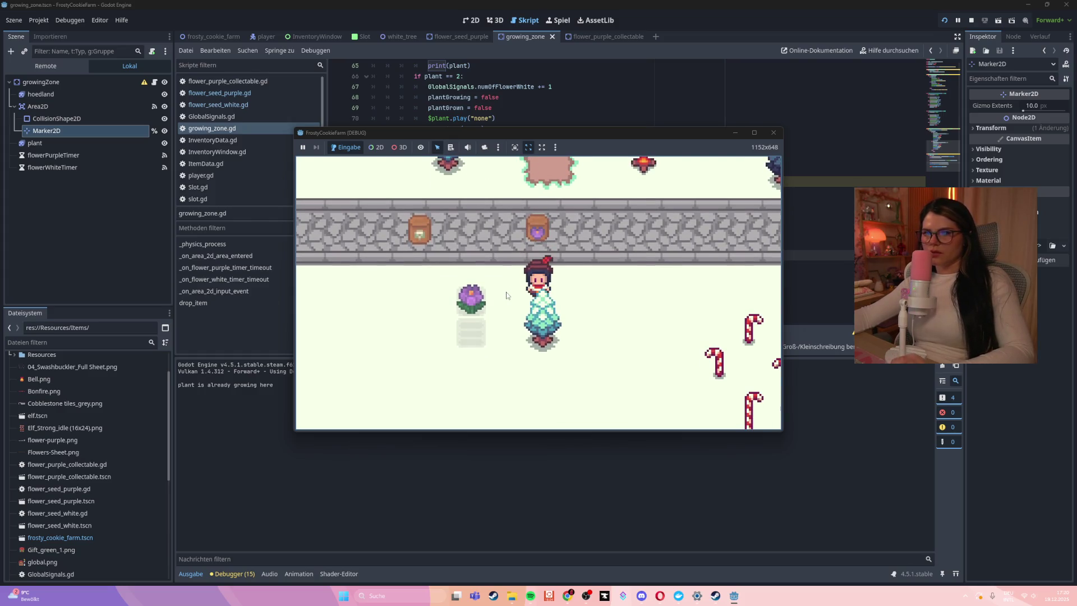
pyautogui.click(507, 296)
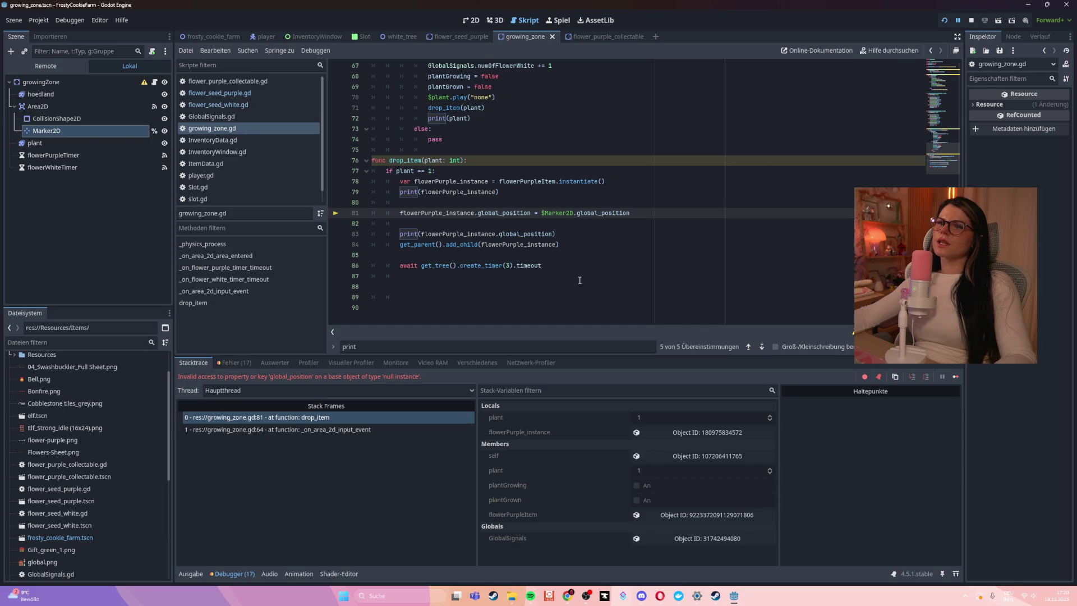
# - Open flower_seed_purple.gd, flip between the seed and growing_zone scenes, and inspect its seedType and _input lines
pyautogui.click(219, 94)
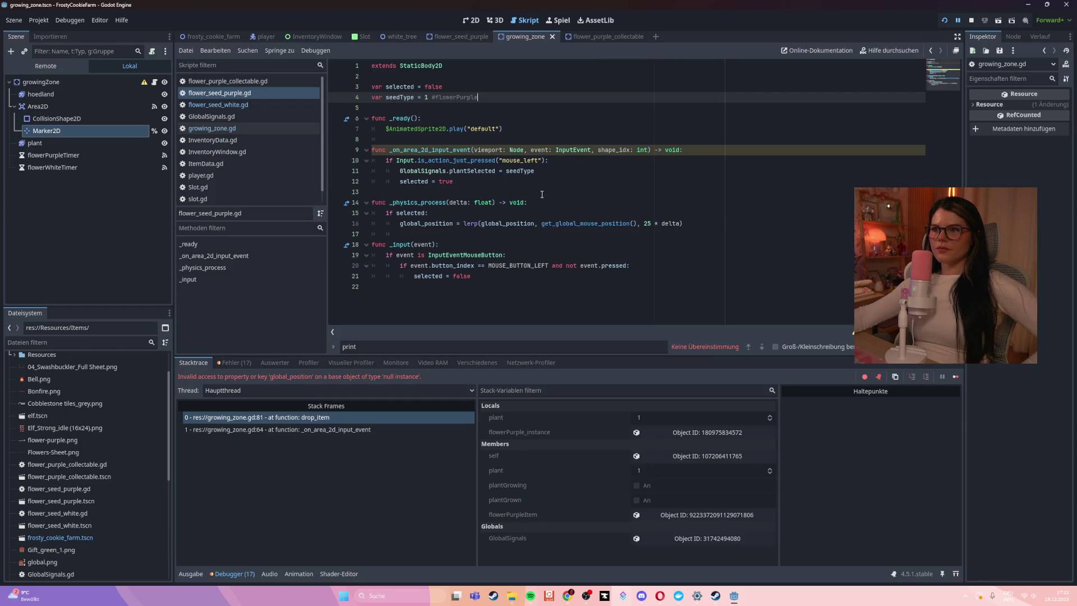
pyautogui.click(449, 37)
pyautogui.click(517, 38)
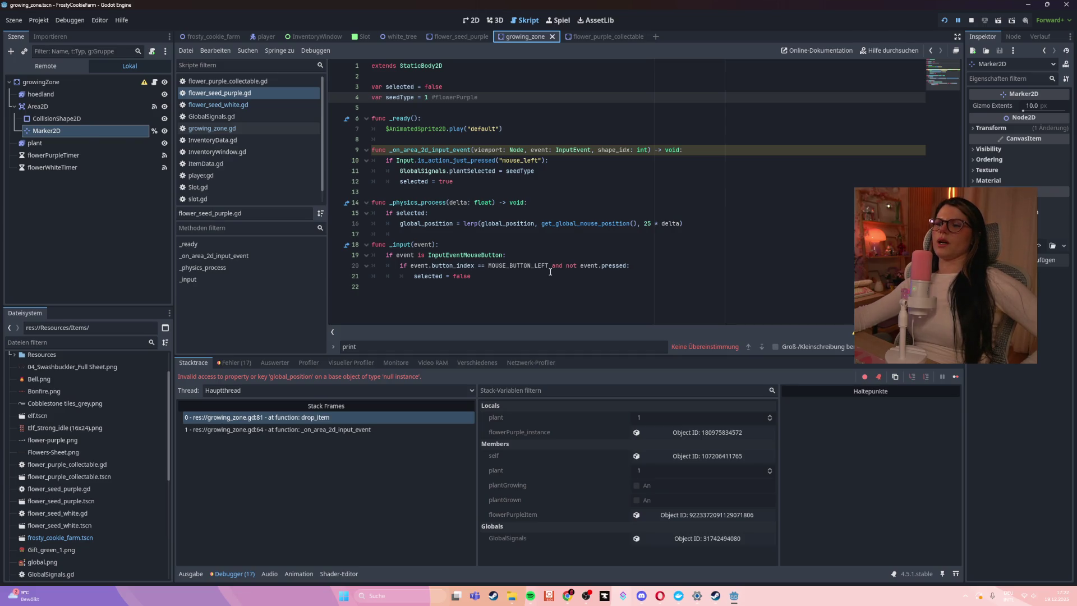
pyautogui.click(549, 245)
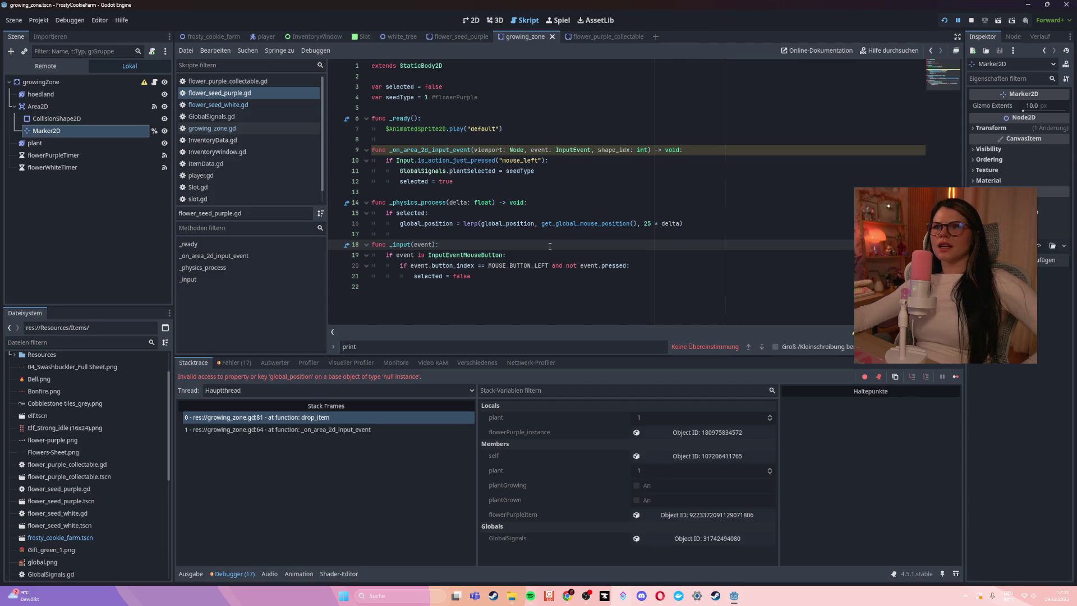
pyautogui.click(617, 175)
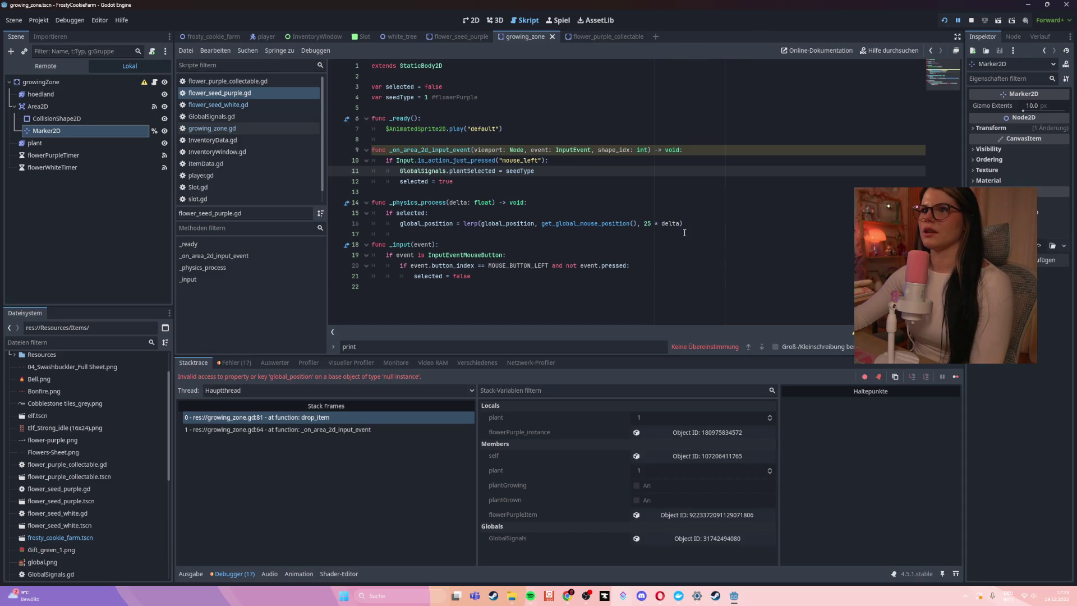
pyautogui.click(522, 184)
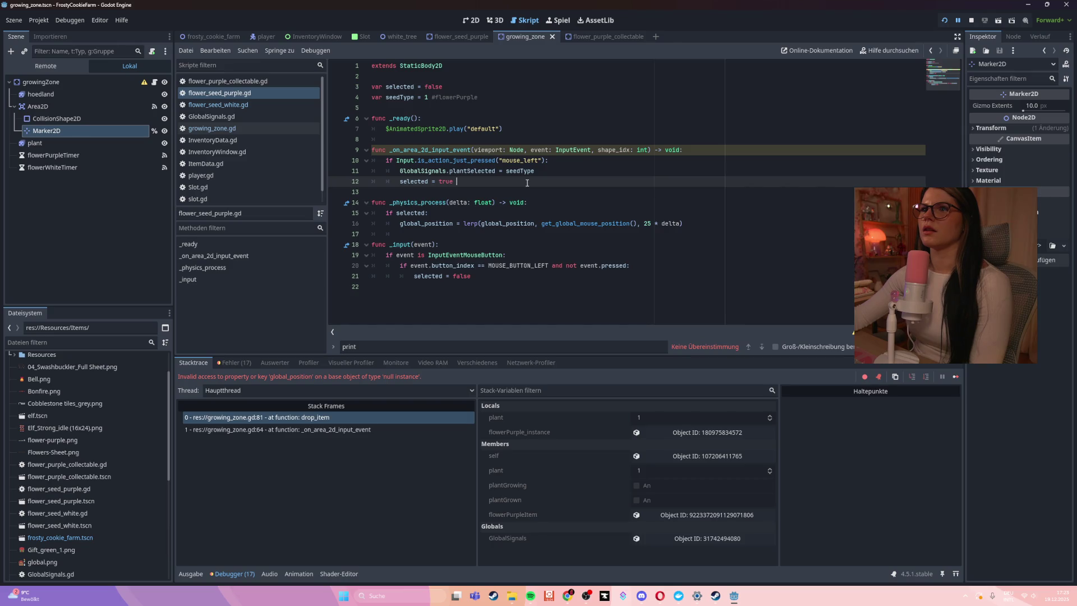
pyautogui.click(617, 193)
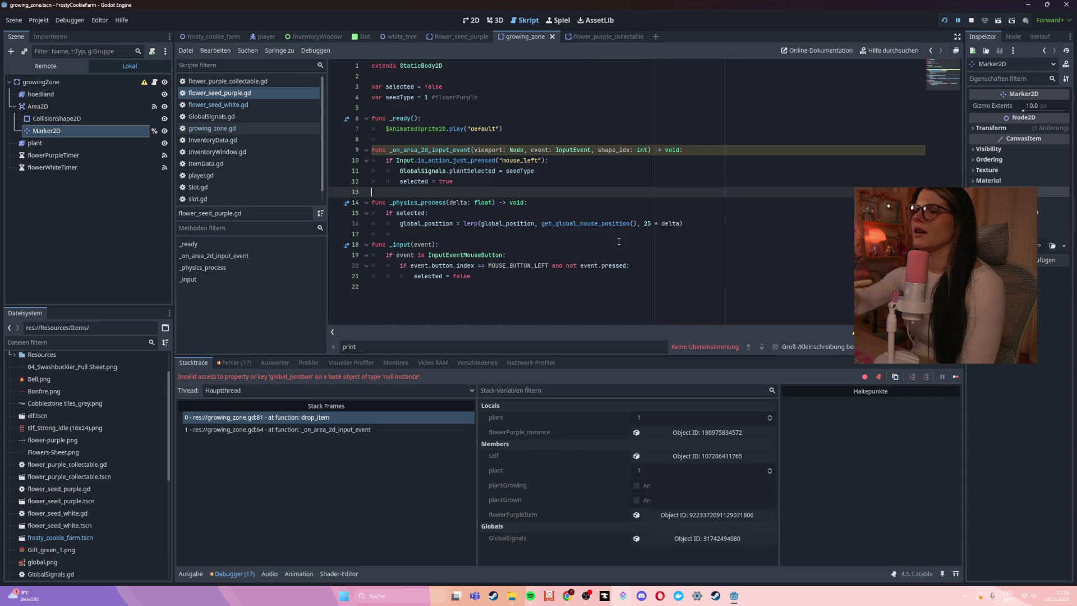
# - Look over lines 14–19 of flower_seed_purple.gd, then go back to growing_zone.gd
pyautogui.click(640, 259)
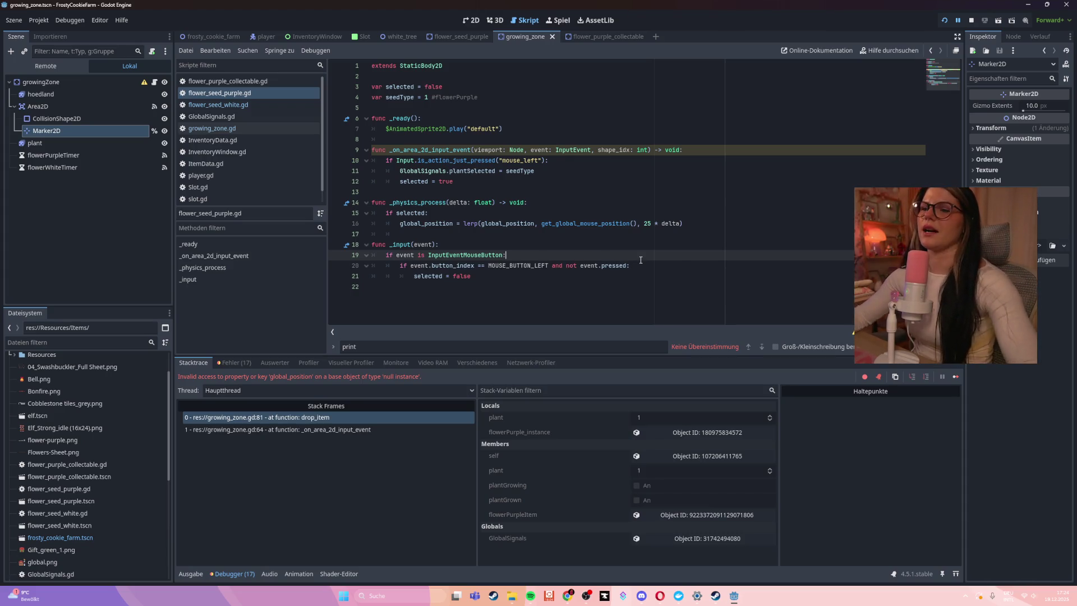
pyautogui.click(538, 200)
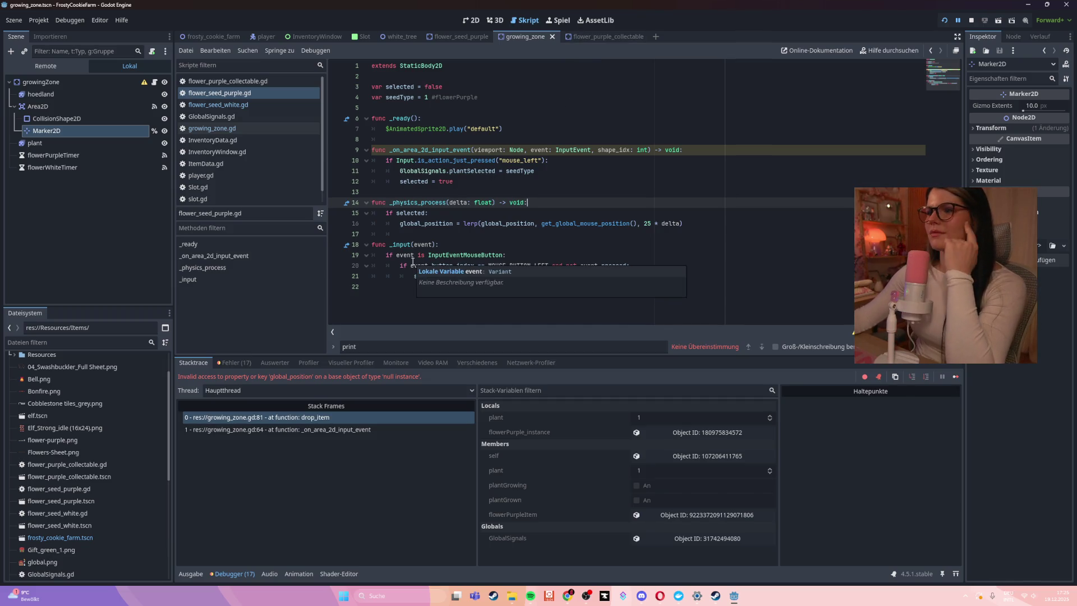
pyautogui.click(223, 129)
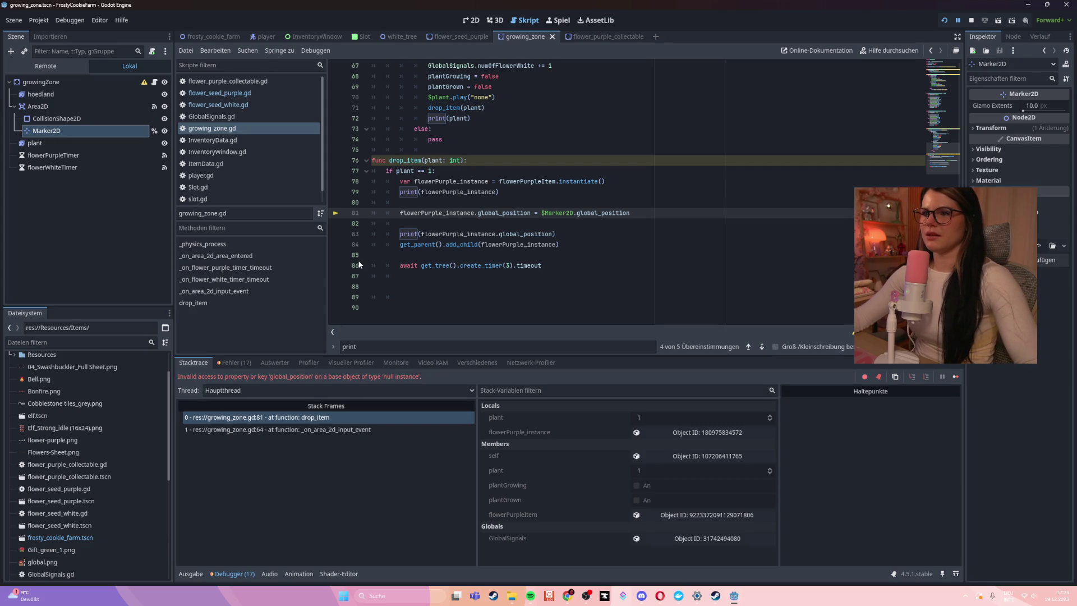
# - Glance at the flower_purple_collectable scene, return to growing_zone, then reopen flower_seed_purple.gd
pyautogui.click(610, 40)
pyautogui.click(522, 37)
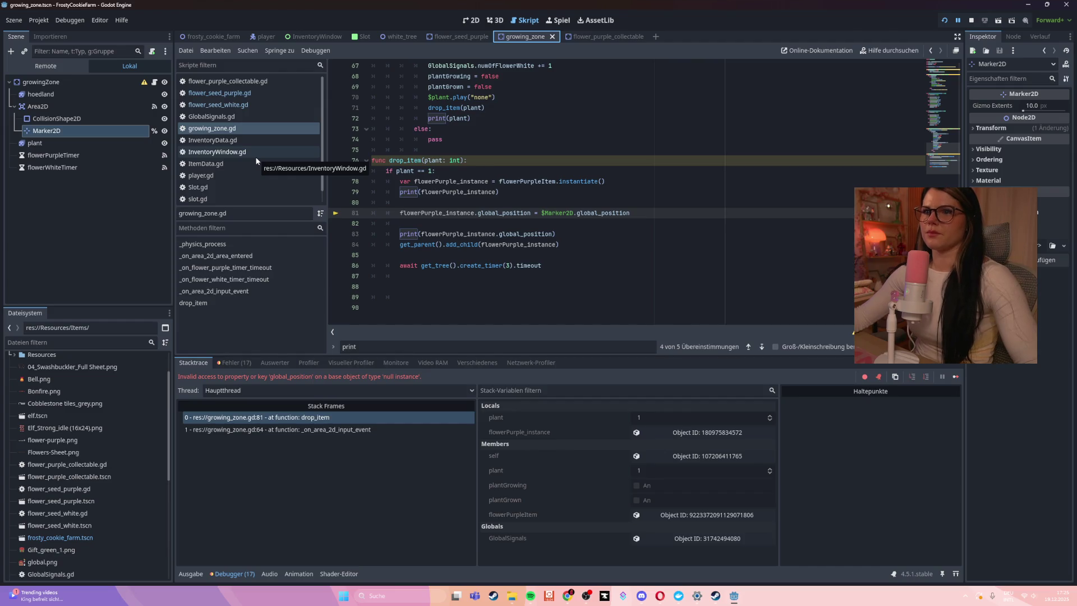
pyautogui.click(257, 94)
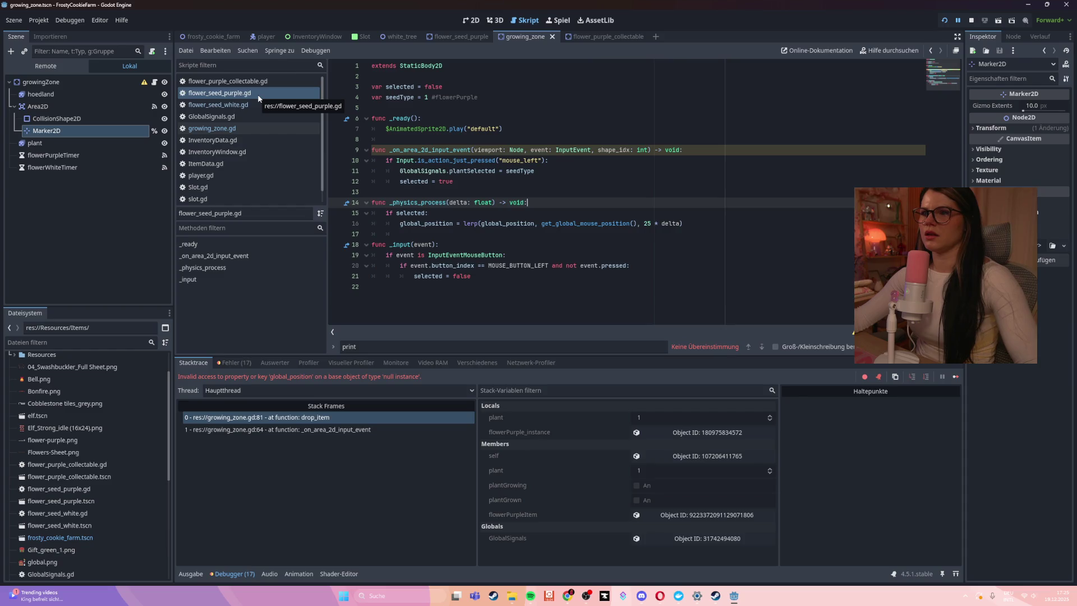
# - Check the mouse-follow line, view flower_purple_collectable.gd, then reopen growing_zone.gd at drop_item
pyautogui.click(583, 223)
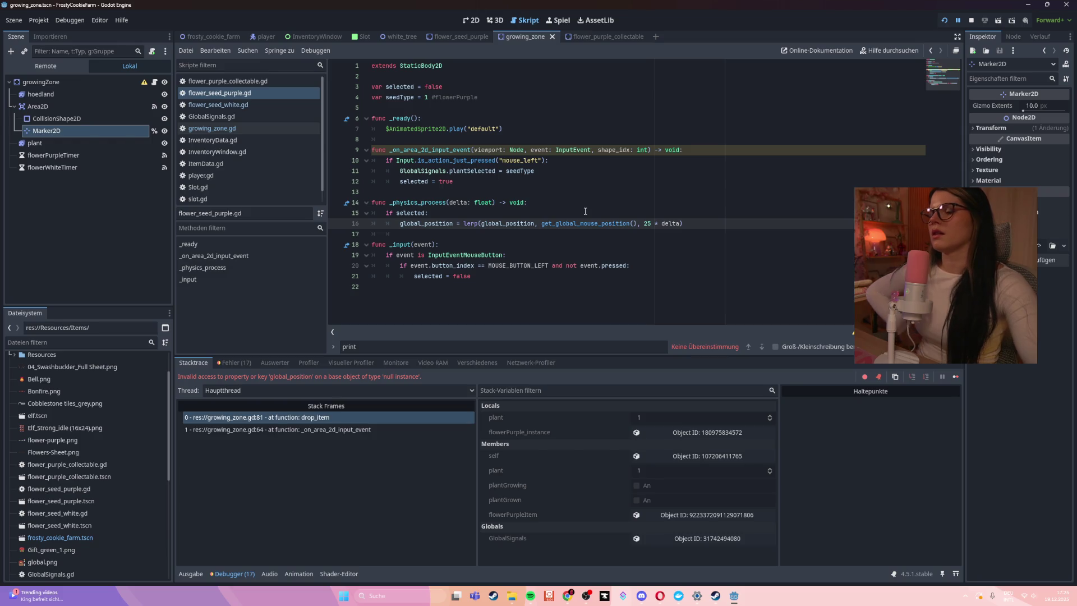
pyautogui.hotkey('alt', 'Left')
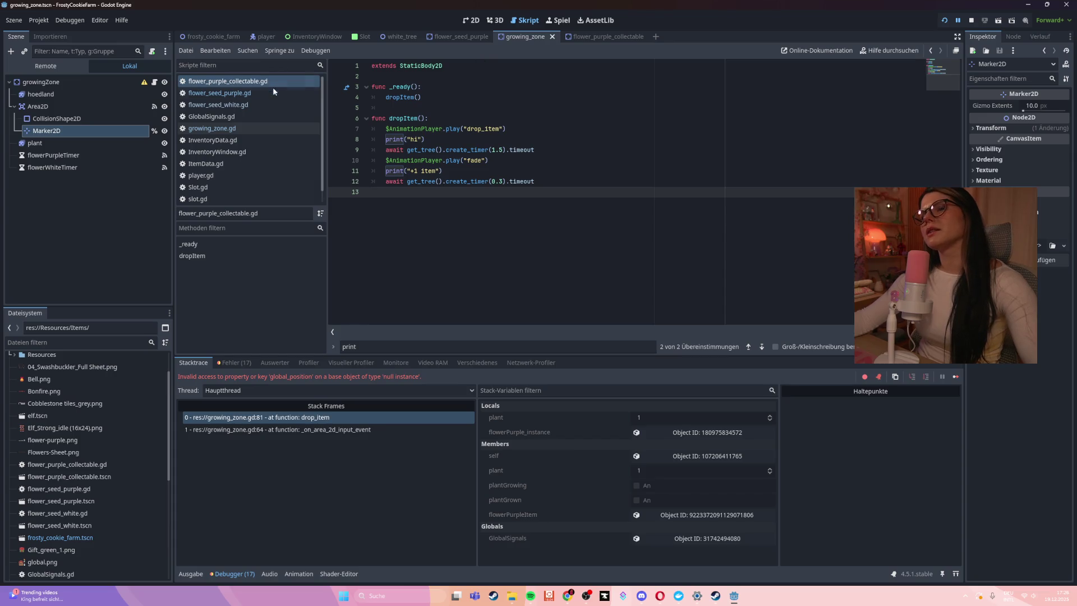
pyautogui.click(267, 130)
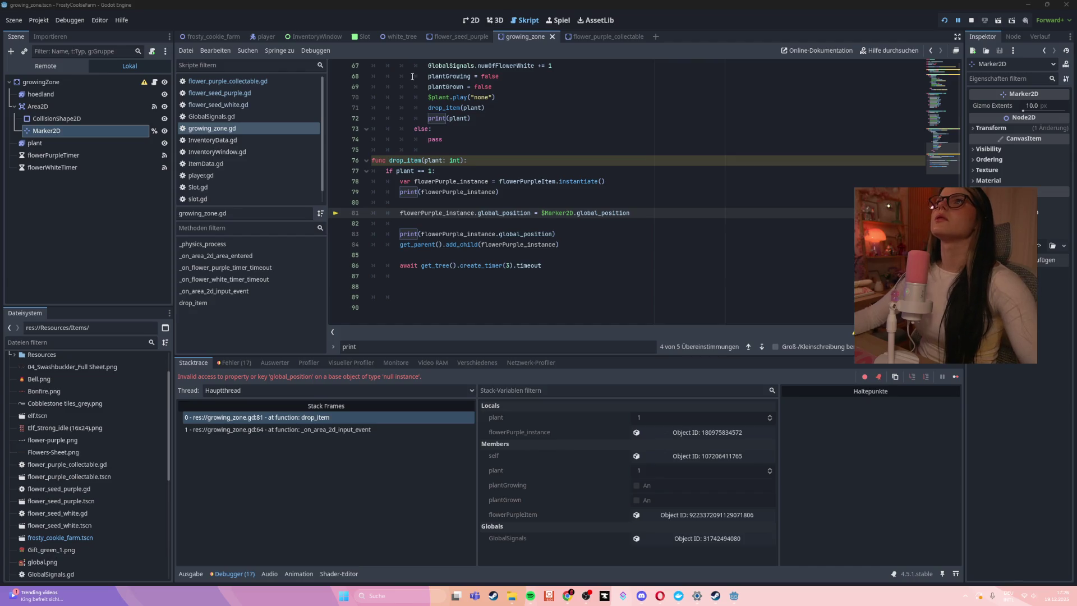
# - Bring up the Opera taskbar icon's jump list
pyautogui.rightClick(659, 596)
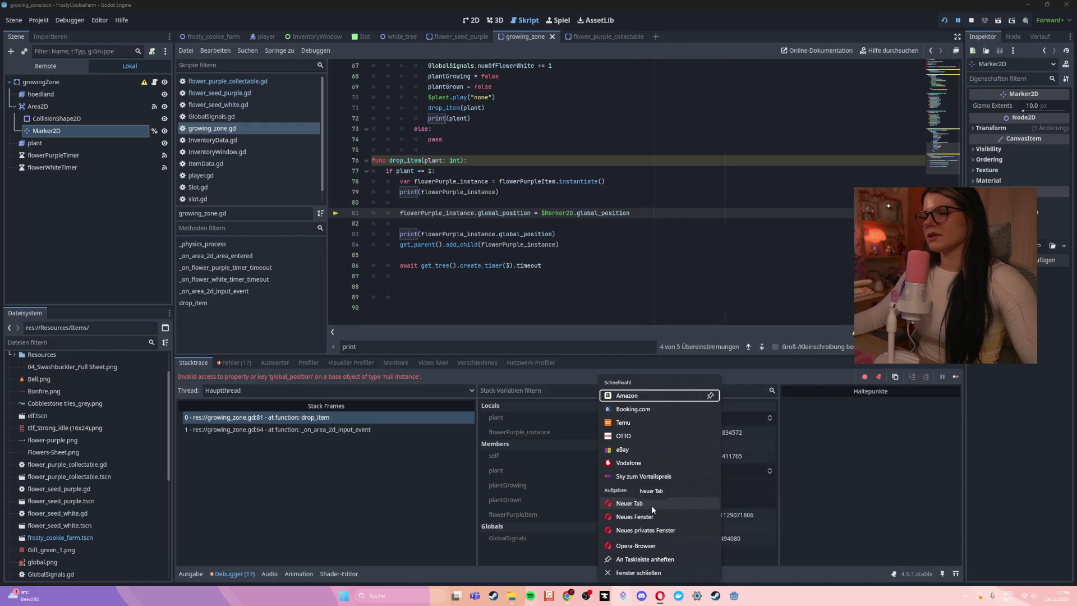
# - In Opera, close the Sprout Lands tab and switch to the WORKING CROPS tutorial tab
pyautogui.click(423, 186)
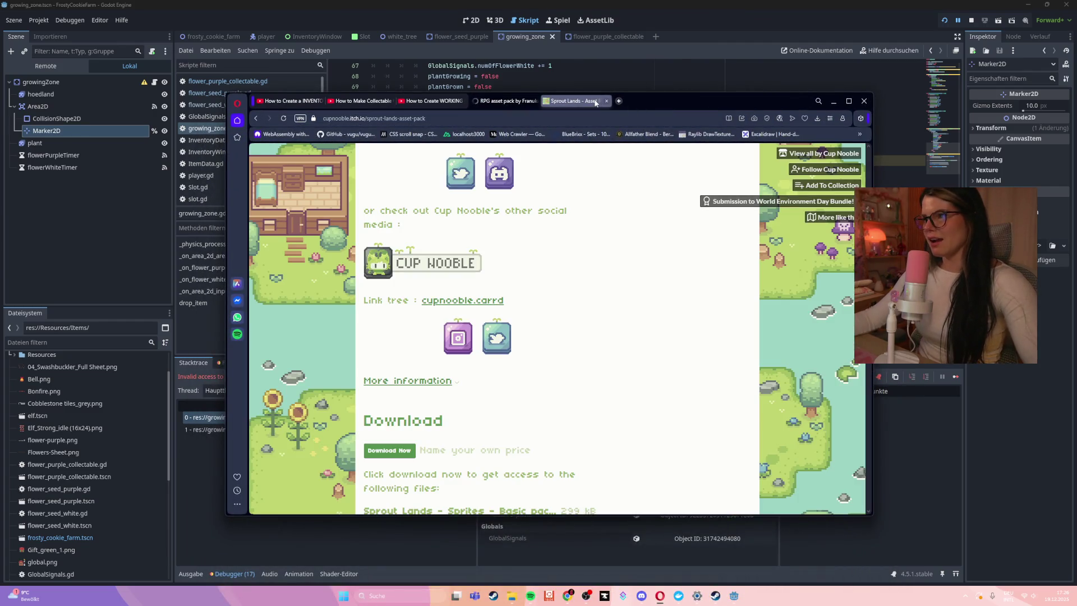
pyautogui.click(607, 100)
pyautogui.click(431, 102)
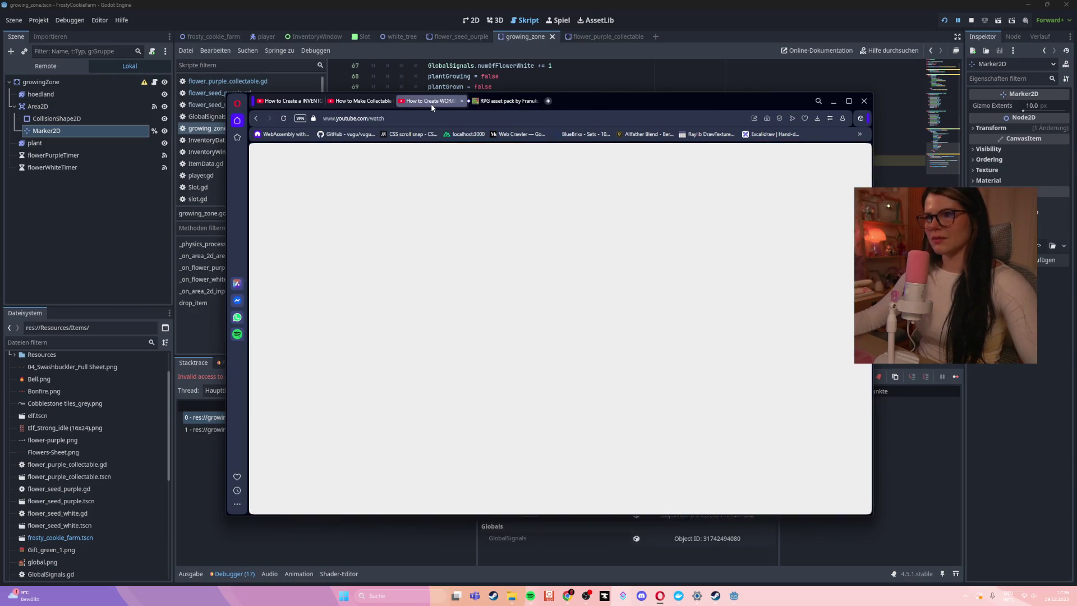
# - Seek the tutorial to about 28:03, move the window up-left, and pause at 28:14 on the harvesting code
pyautogui.click(632, 375)
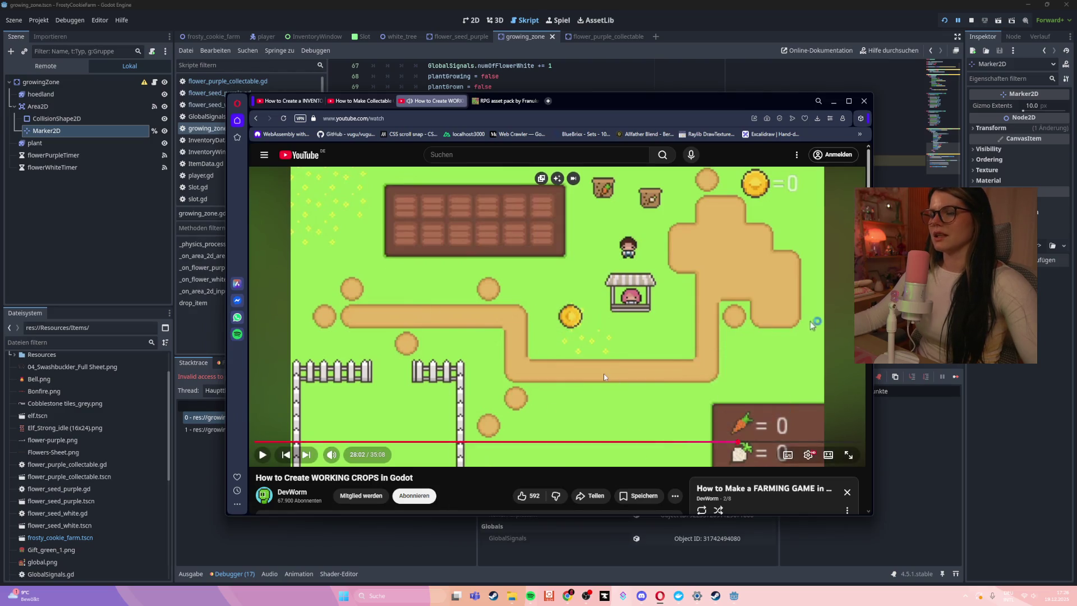
pyautogui.click(738, 441)
pyautogui.click(604, 373)
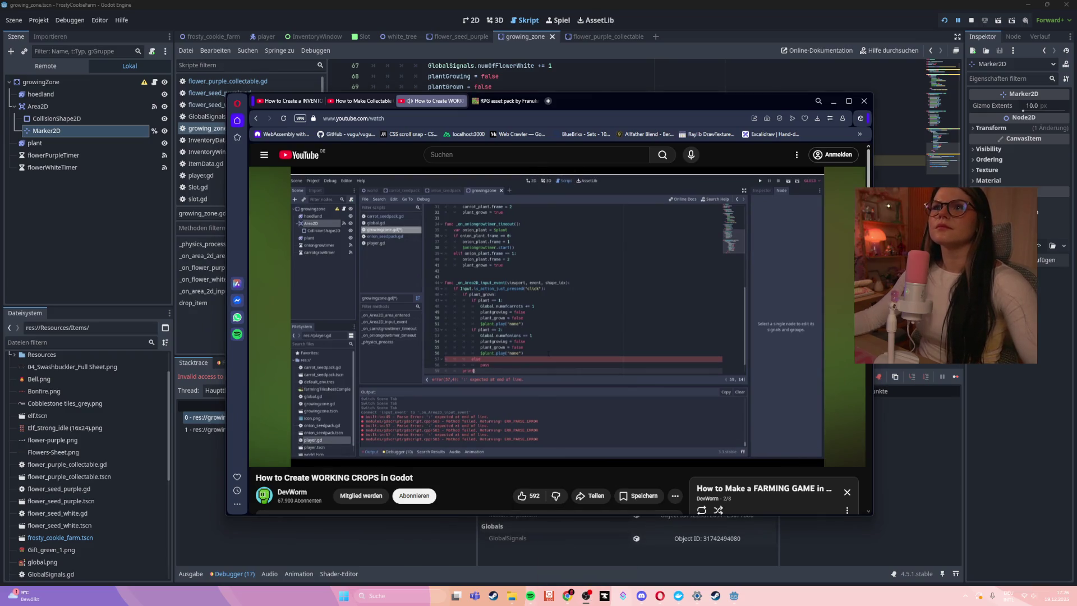
pyautogui.moveTo(627, 102); pyautogui.dragTo(584, 72)
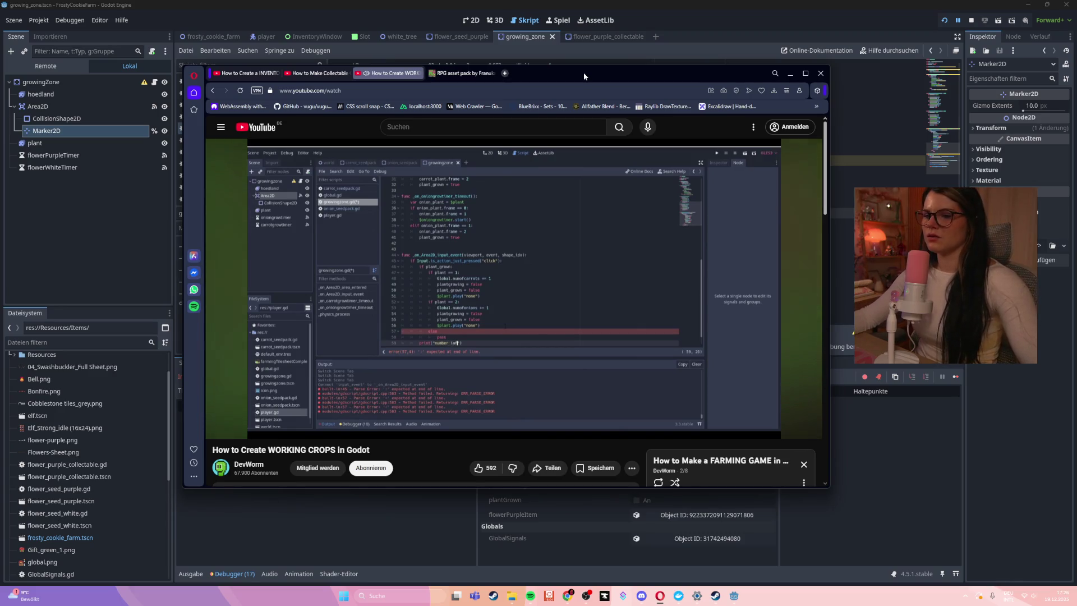
pyautogui.moveTo(664, 362)
pyautogui.click(667, 312)
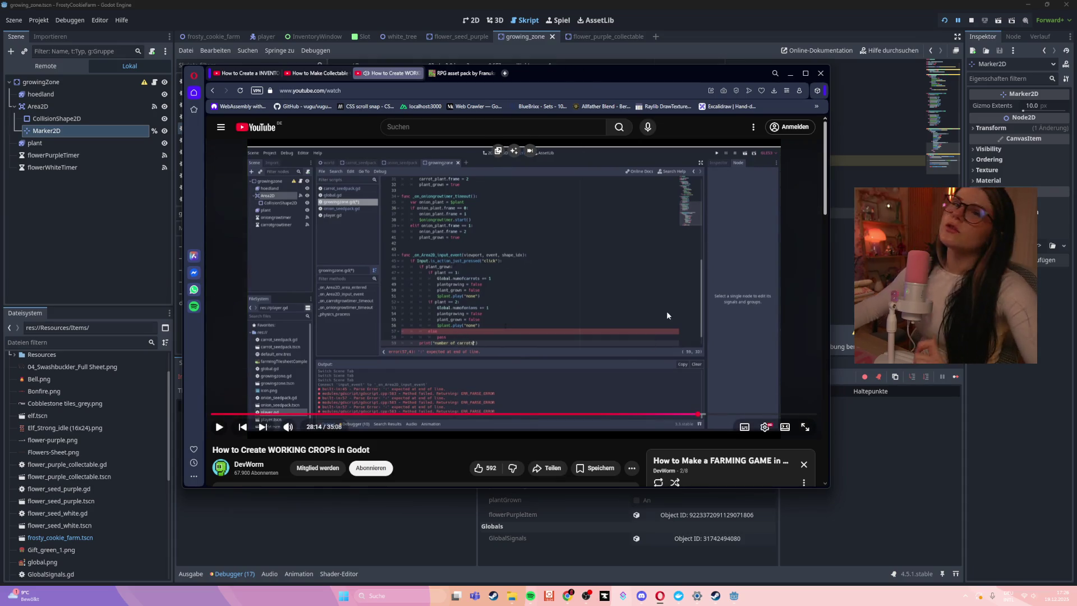
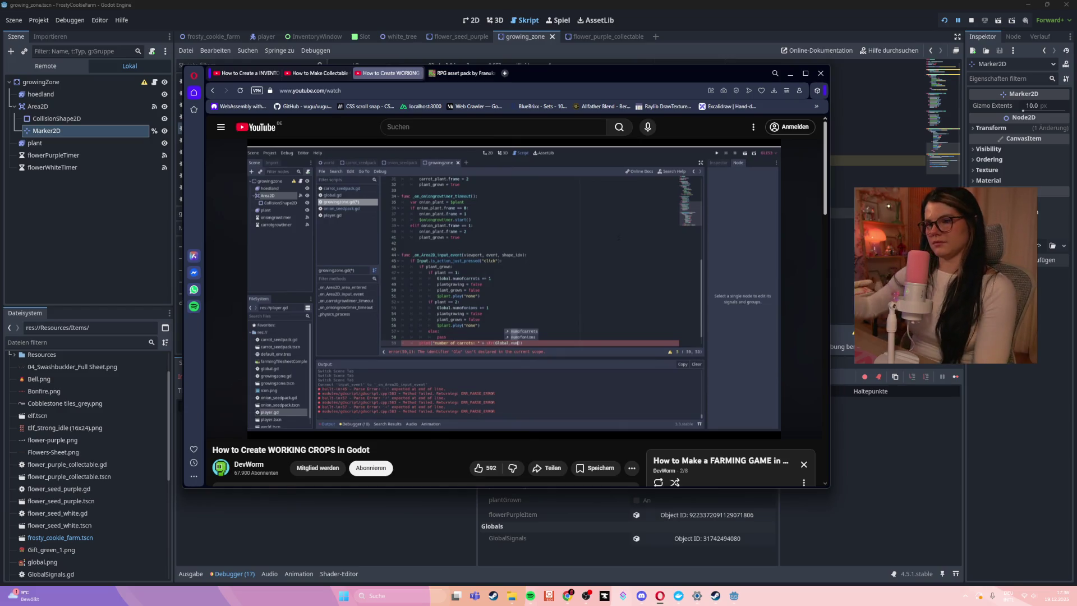
# - Leave the paused YouTube tutorial and bring the Godot growing_zone script back to the front
pyautogui.moveTo(577, 328)
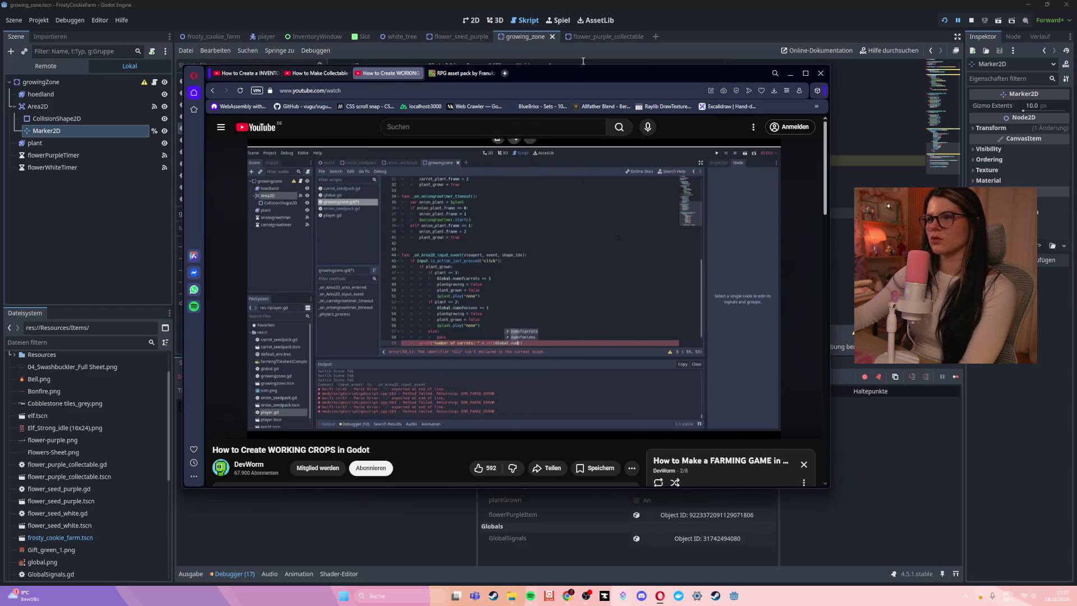
pyautogui.hotkey('alt', 'Tab')
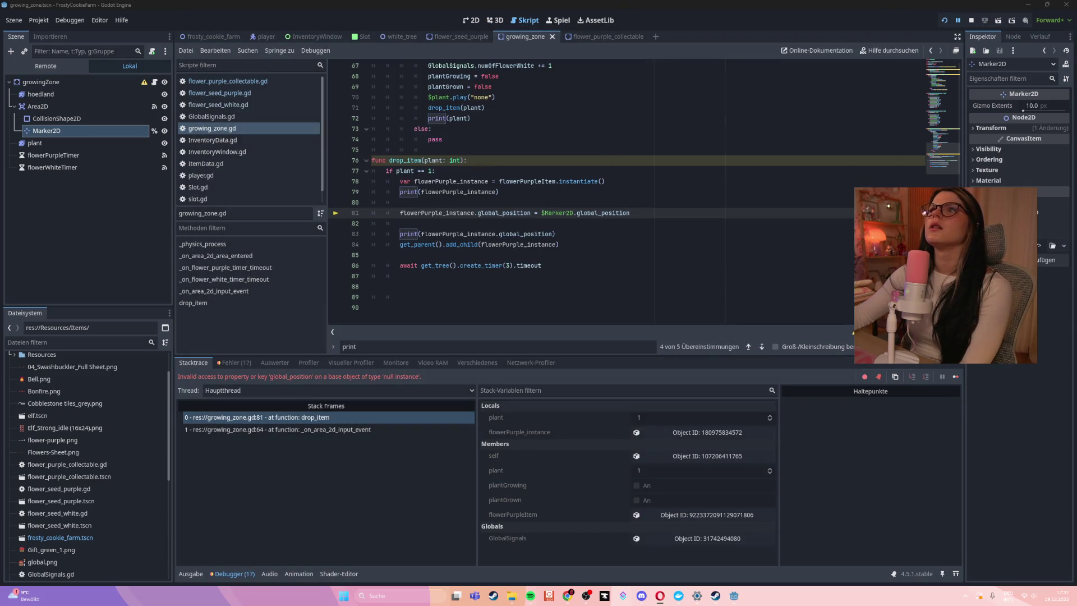
pyautogui.moveTo(503, 179)
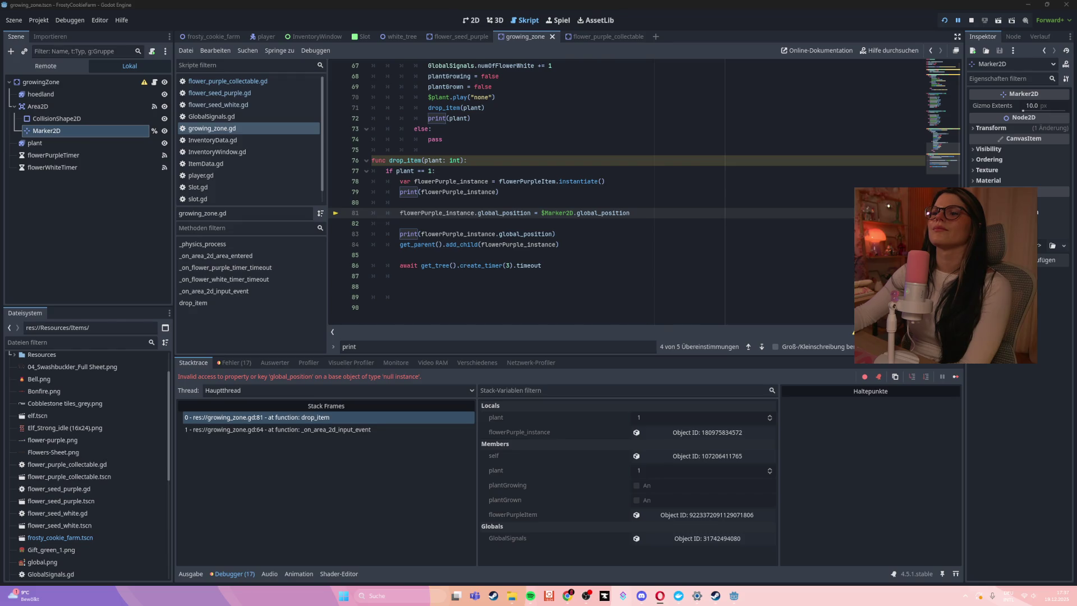
pyautogui.scroll(2, 449, 166)
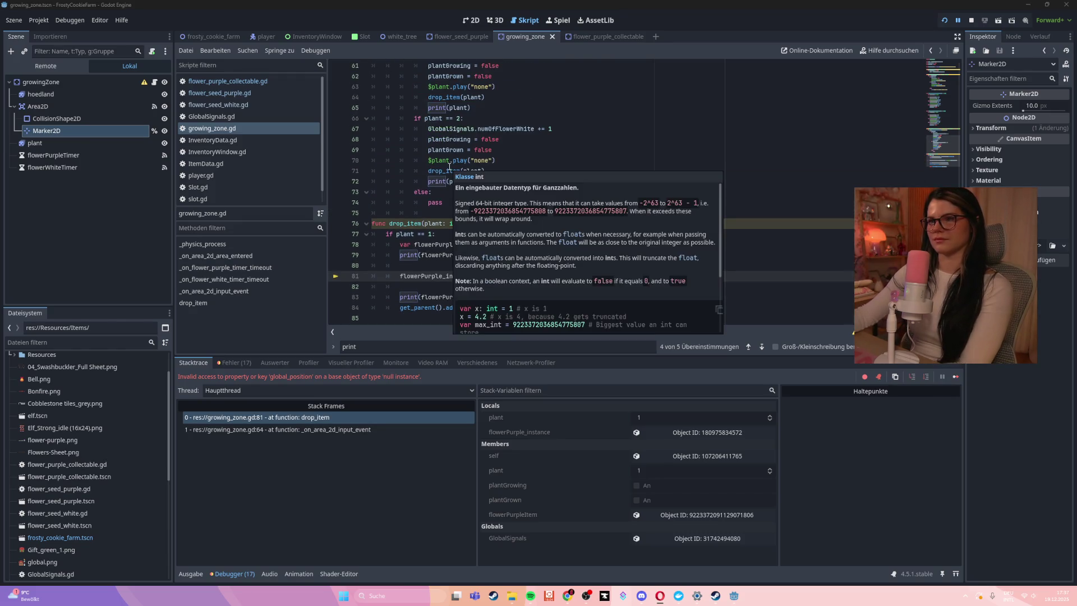
pyautogui.scroll(2, 449, 167)
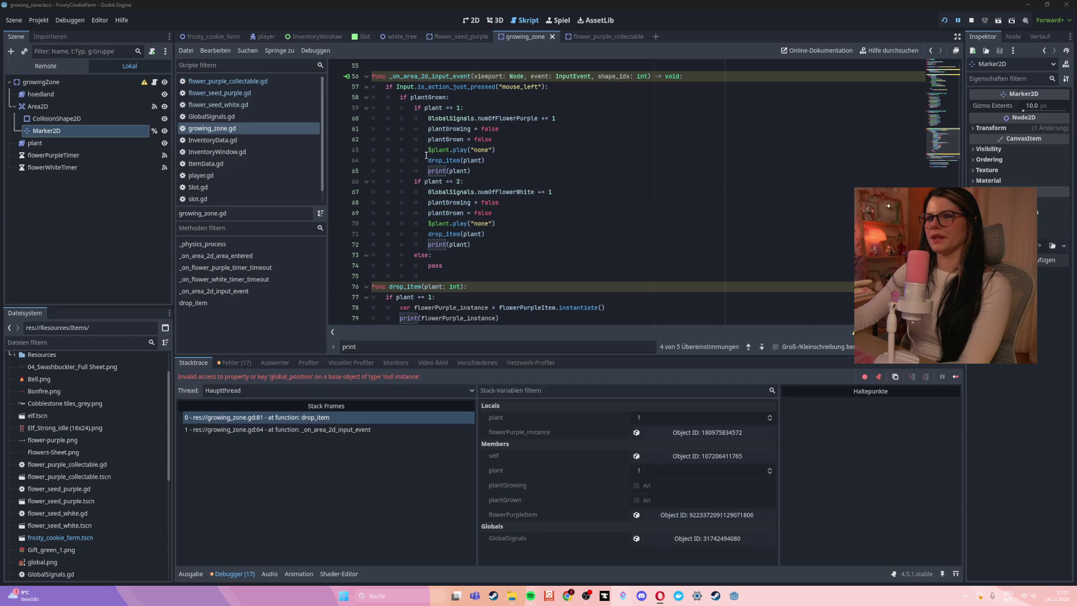
pyautogui.click(426, 160)
pyautogui.moveTo(425, 162); pyautogui.dragTo(427, 161)
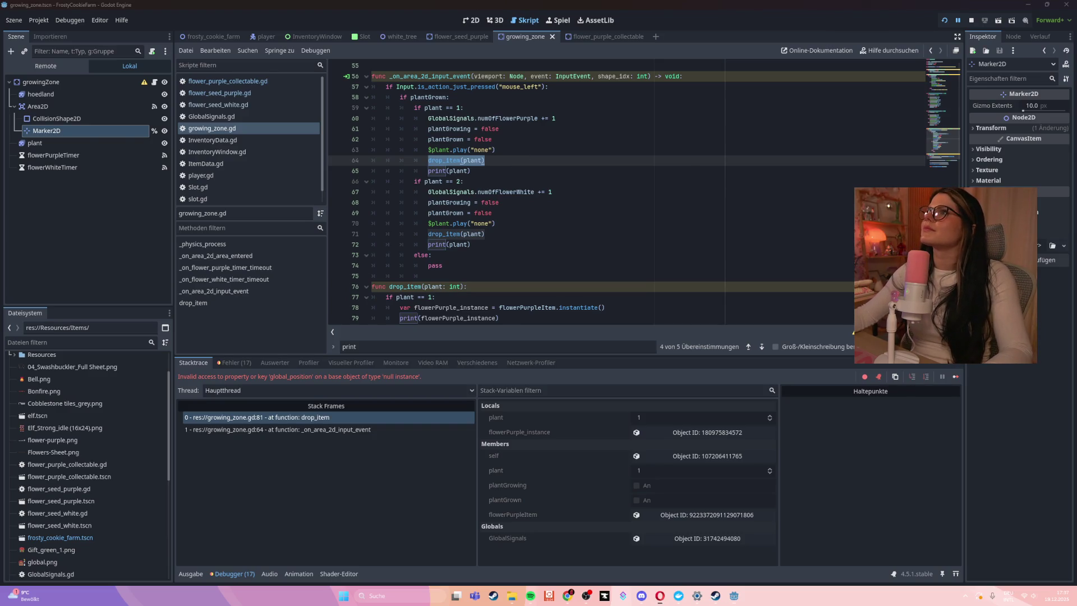
pyautogui.moveTo(426, 161); pyautogui.dragTo(489, 163)
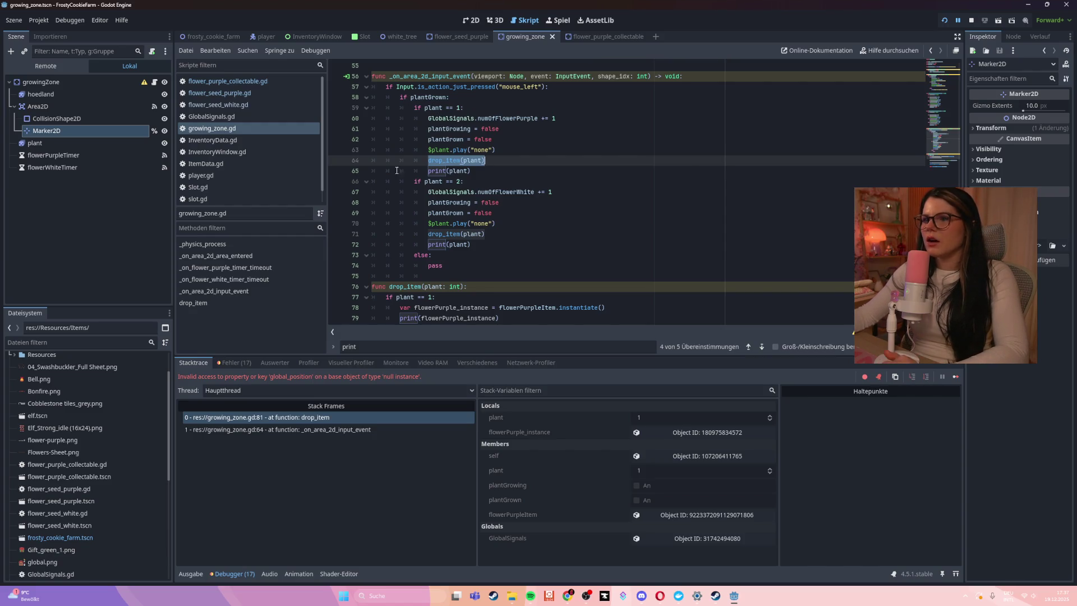
pyautogui.scroll(-1, 426, 224)
pyautogui.click(446, 234)
# - Add a drop_item(plant) call after the if/else, aligned with the if plantGrown check
pyautogui.press('Down')
pyautogui.press('Return')
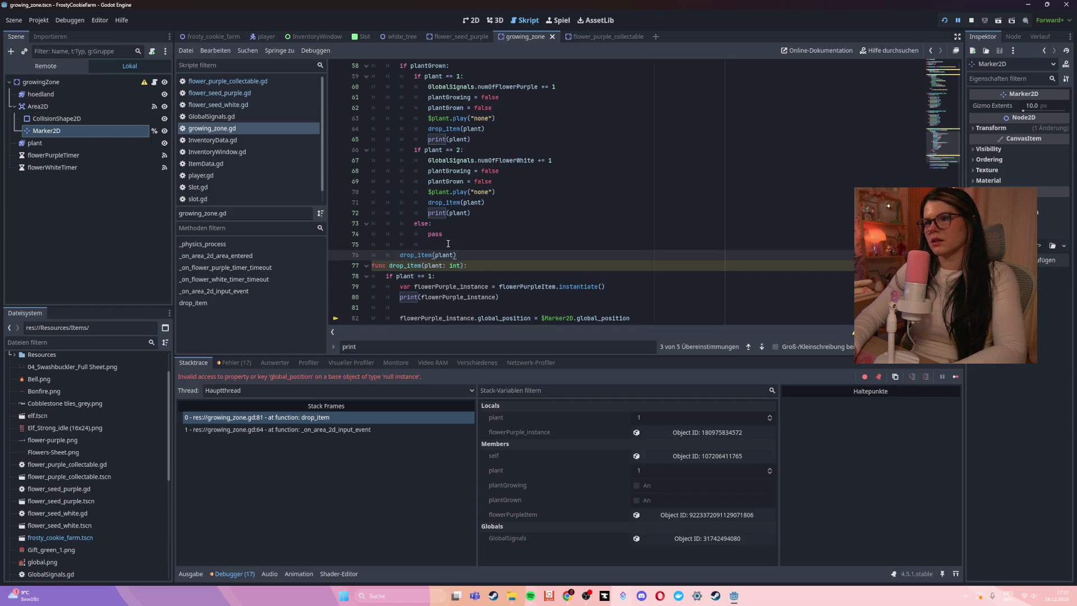
pyautogui.press('Return')
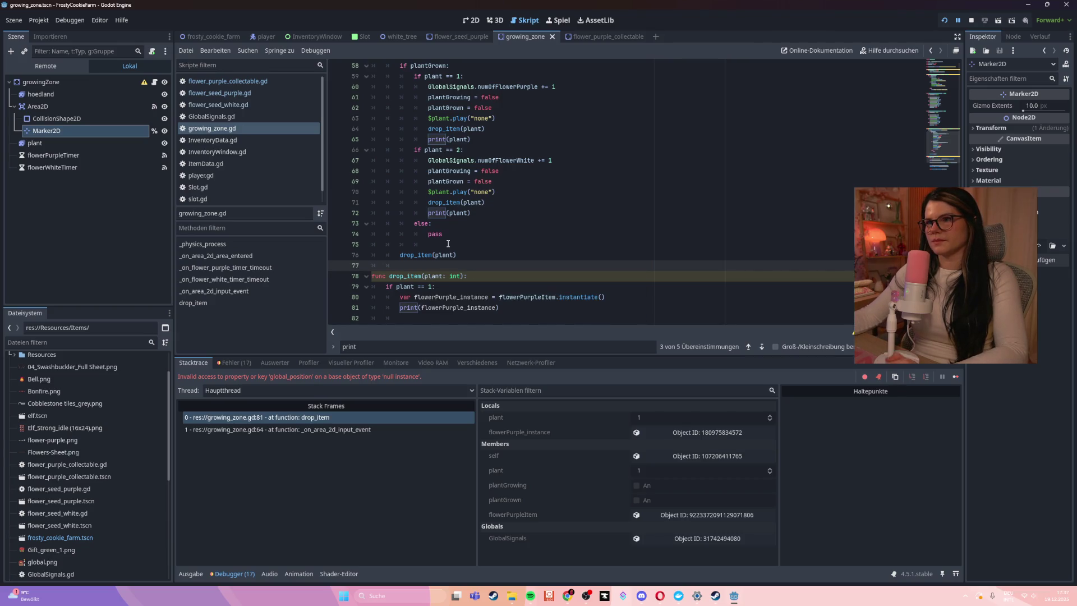
pyautogui.click(399, 255)
pyautogui.press('Tab')
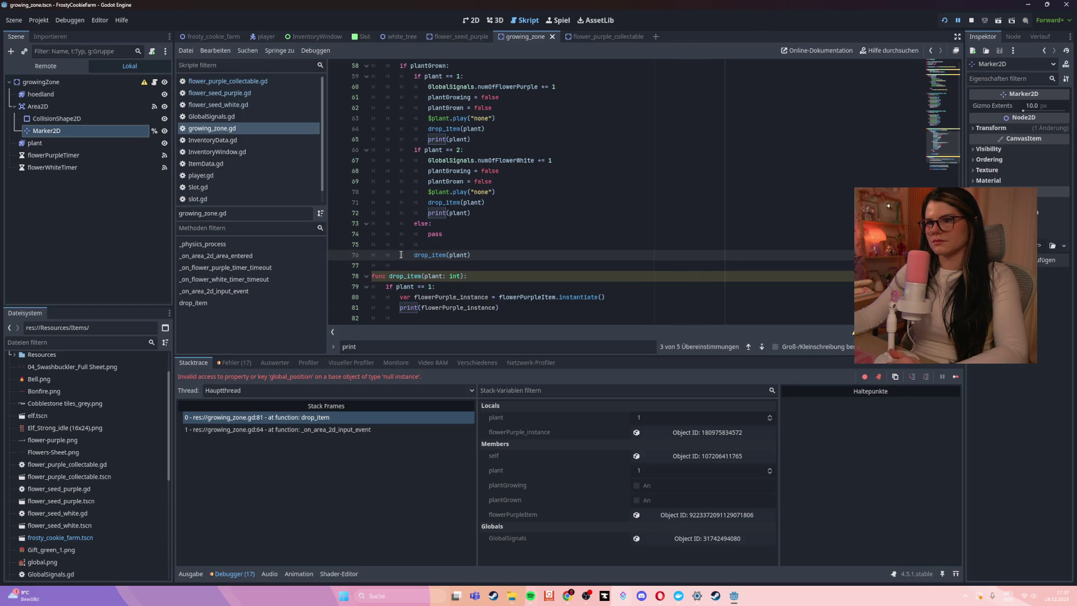
pyautogui.press('BackSpace')
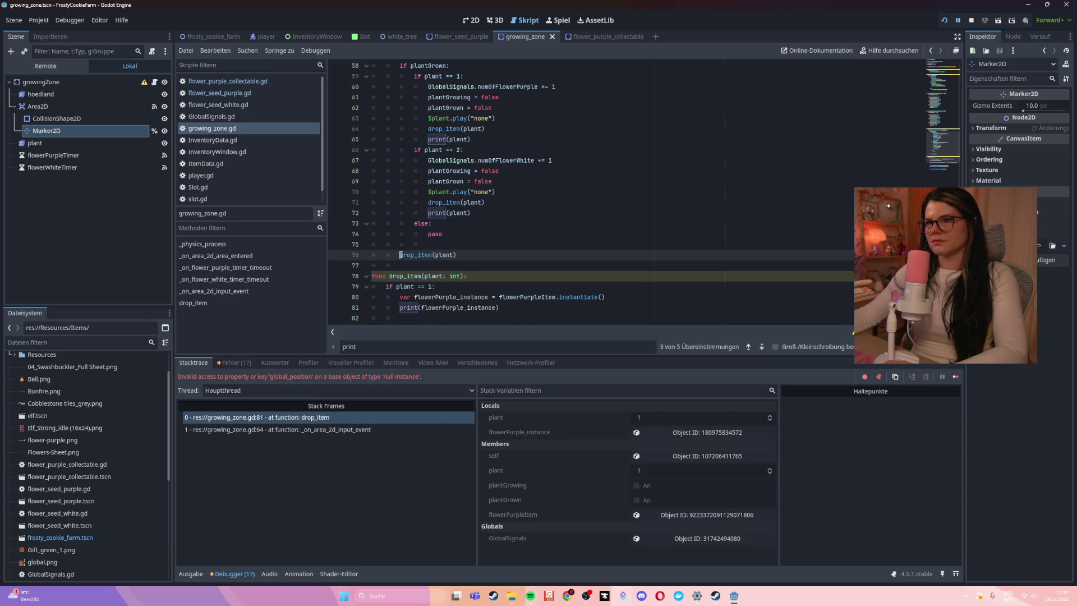
# - Delete the drop_item and print lines from the purple and white branches, then run the game
pyautogui.click(423, 129)
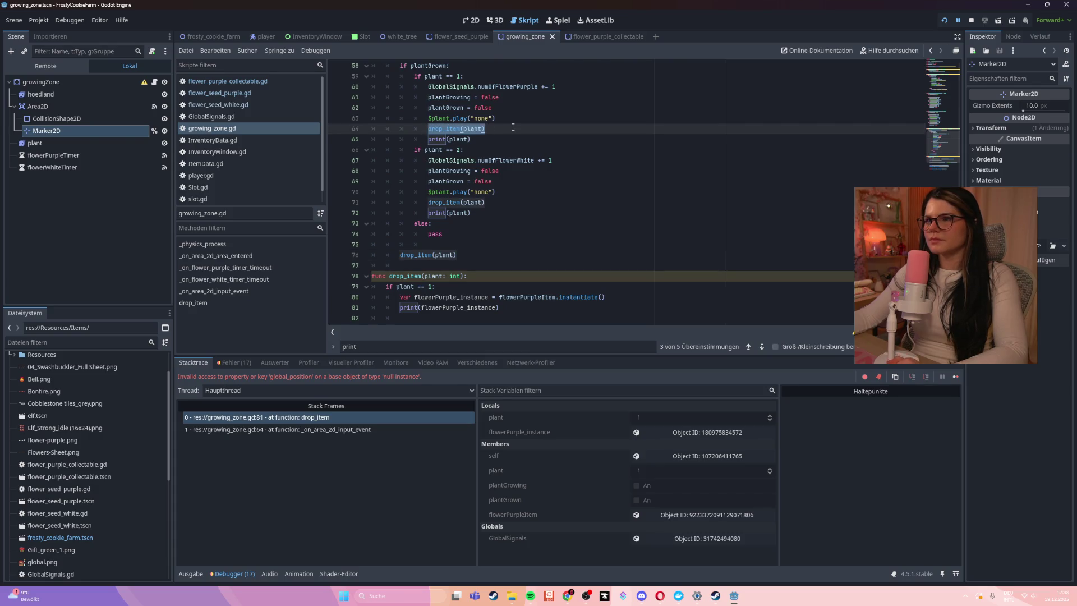
pyautogui.hotkey('shift', 'End')
pyautogui.press('BackSpace')
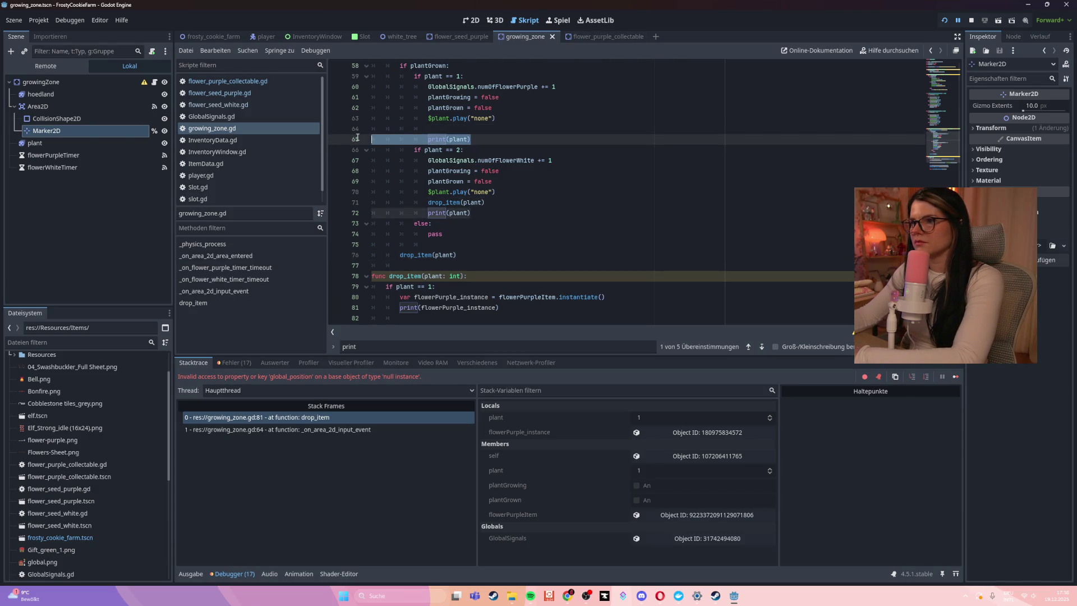
pyautogui.hotkey('ctrl', 'shift', 'k')
pyautogui.hotkey('ctrl', 'shift', 'k')
pyautogui.click(476, 191)
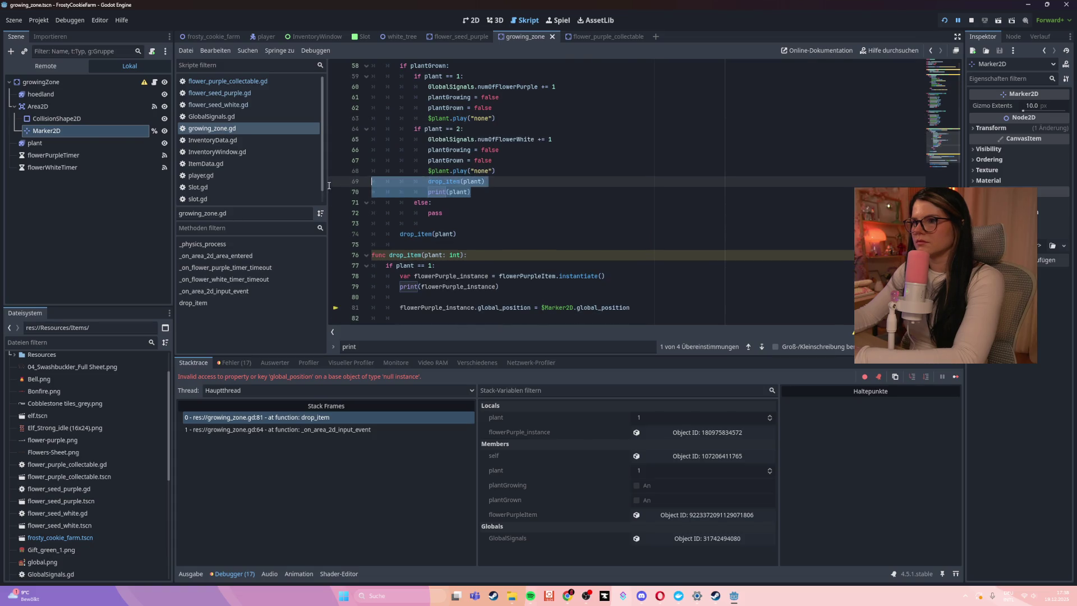
pyautogui.hotkey('ctrl', 'shift', 'k')
pyautogui.hotkey('ctrl', 'shift', 'k')
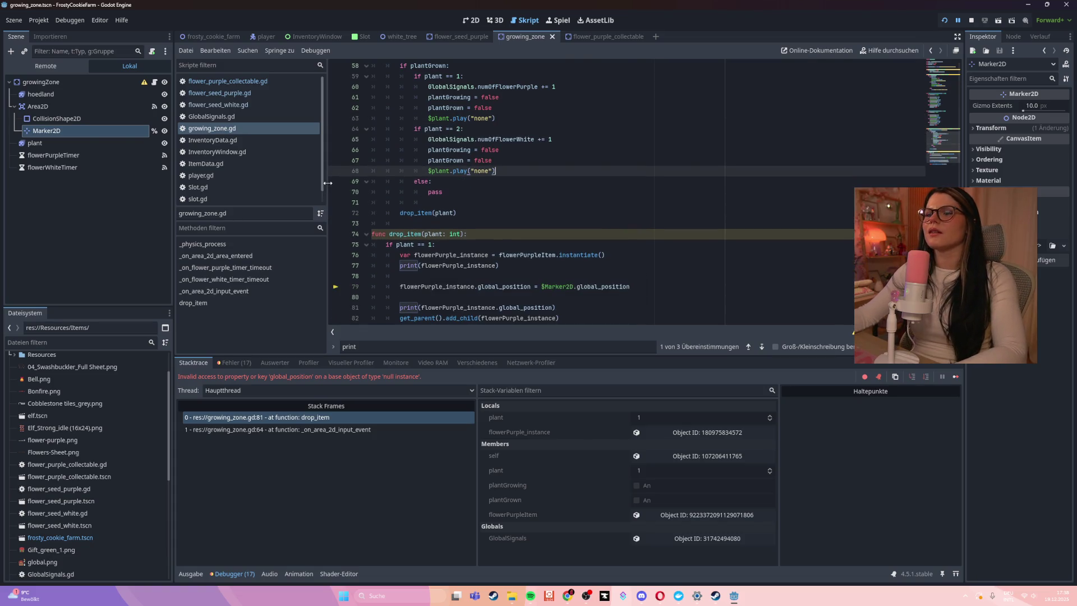
pyautogui.press('F5')
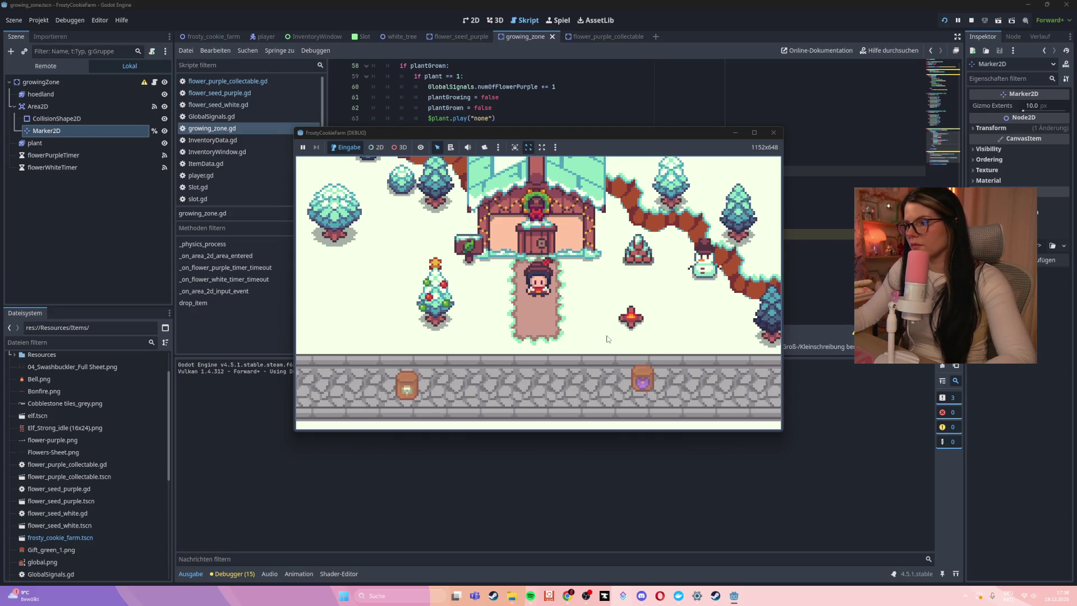
# - Walk the character to the flower beds and harvest the grown purple flower, hitting the drop_item error
pyautogui.press('Right')
pyautogui.press('Down')
pyautogui.press('Left')
pyautogui.press('Down')
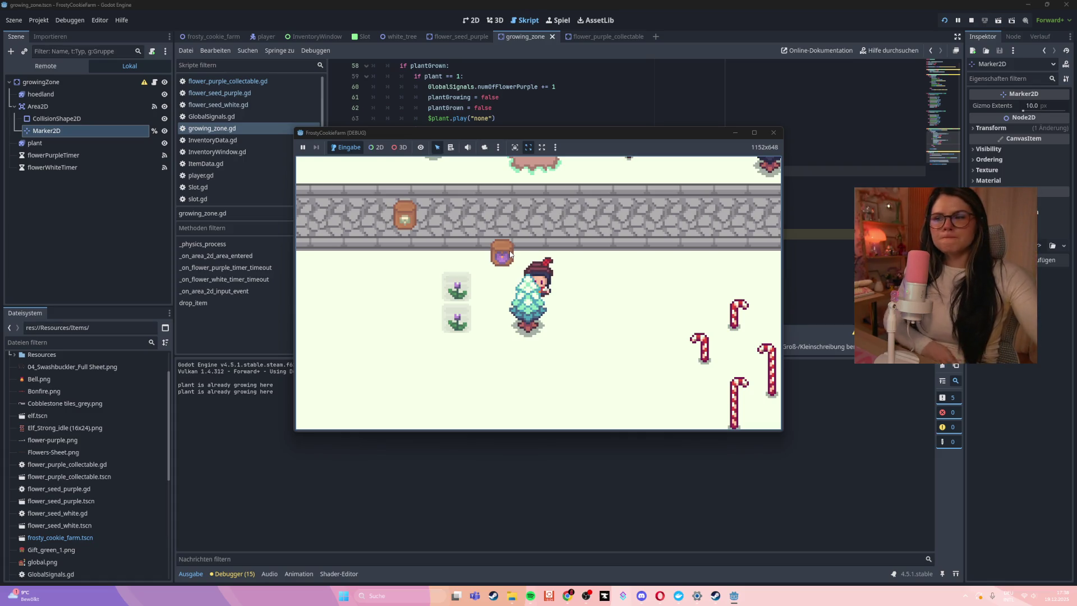
pyautogui.click(527, 339)
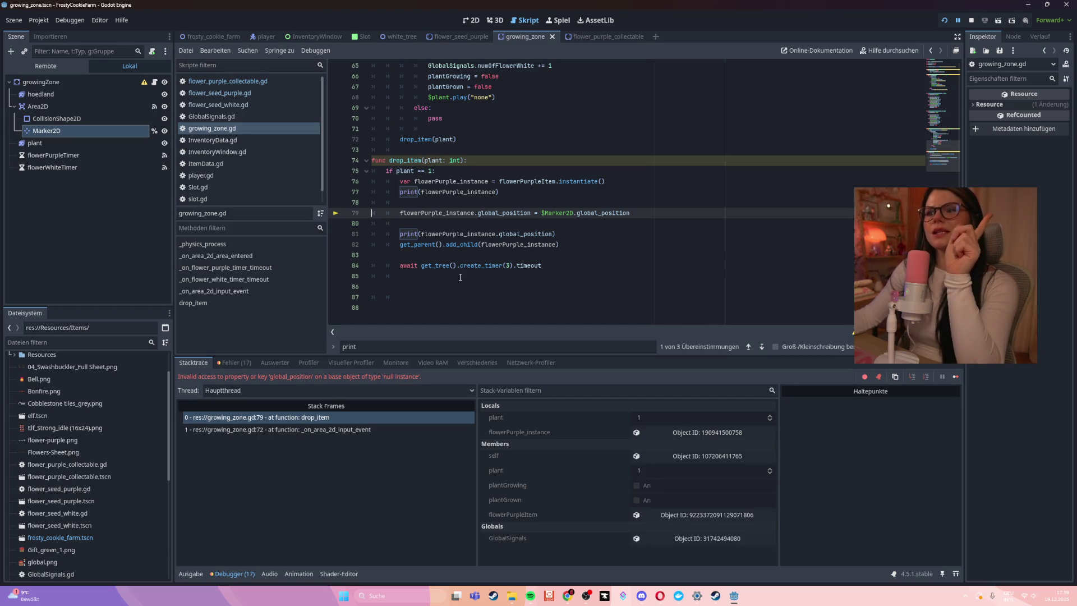
# - Check the drop_item(plant) line's placement below the if/else and save growing_zone.gd
pyautogui.scroll(4, 460, 277)
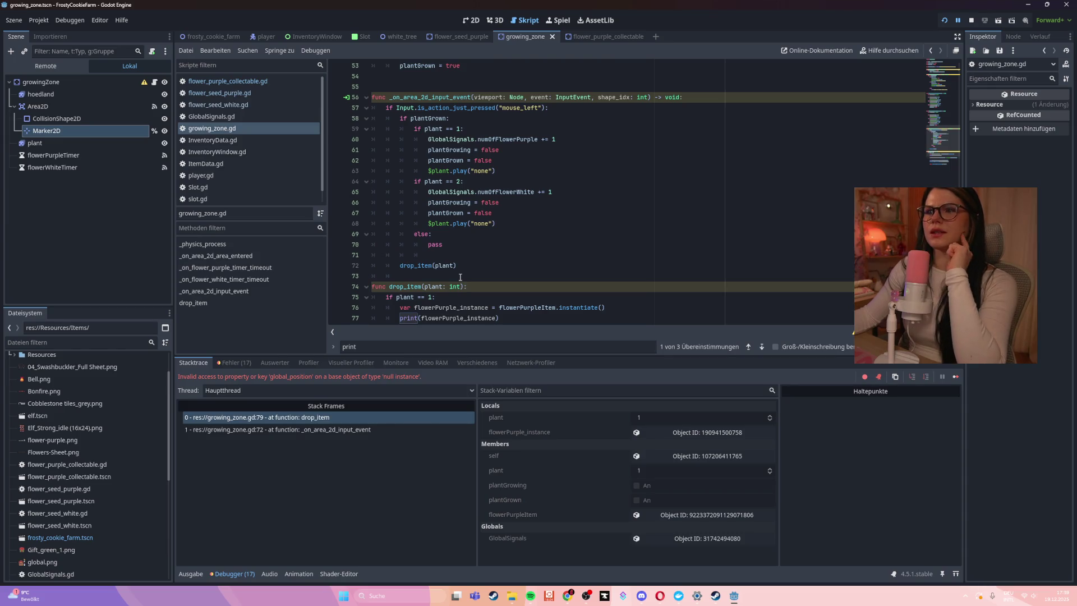
pyautogui.click(465, 245)
pyautogui.click(477, 261)
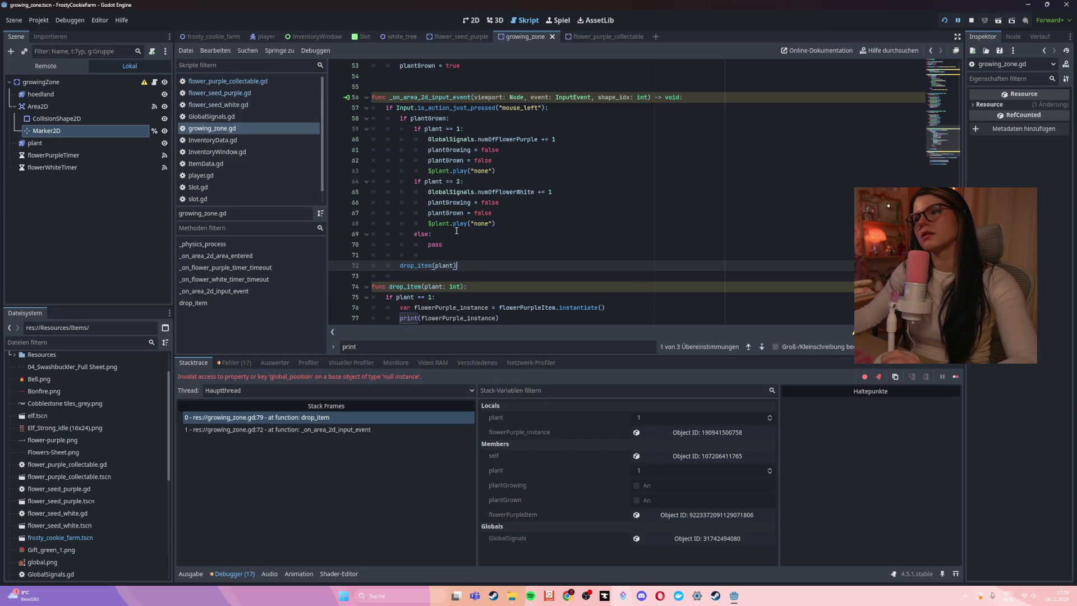
pyautogui.click(459, 117)
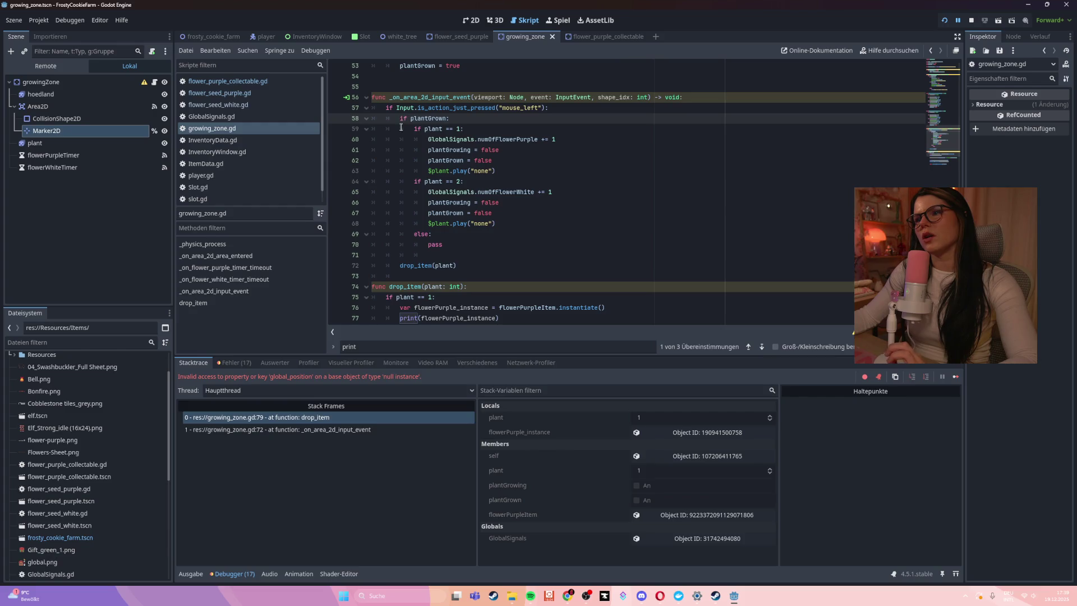
pyautogui.click(466, 264)
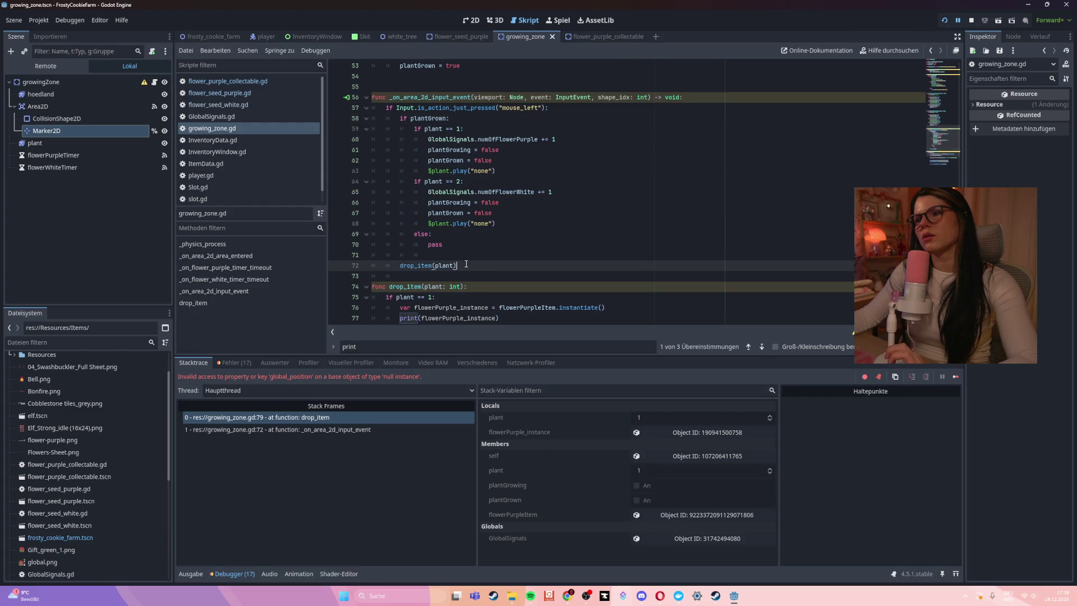
pyautogui.moveTo(466, 265); pyautogui.dragTo(364, 265)
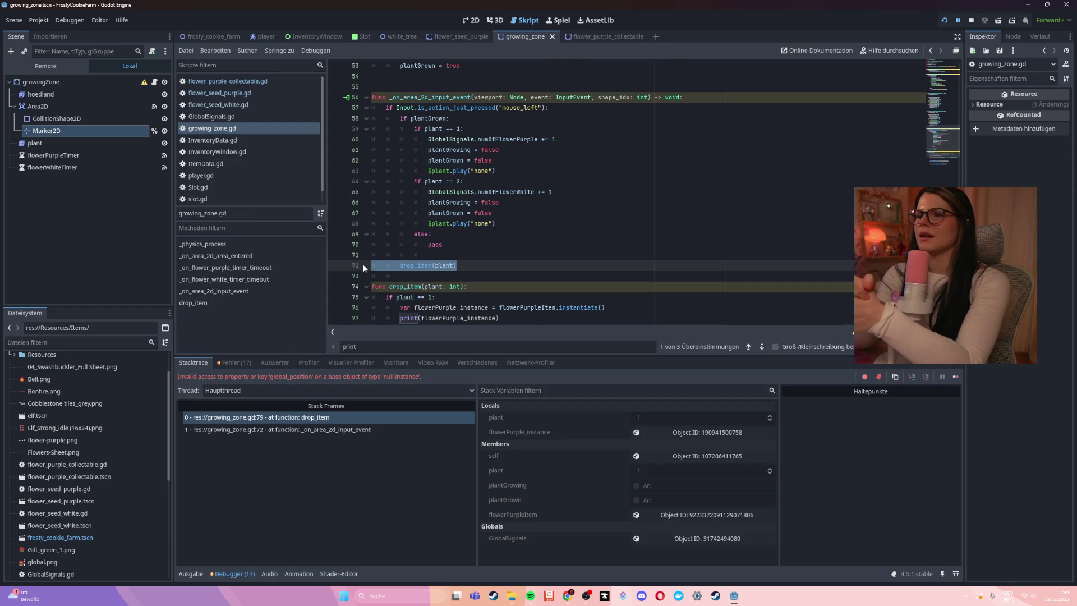
pyautogui.click(630, 253)
pyautogui.hotkey('ctrl', 's')
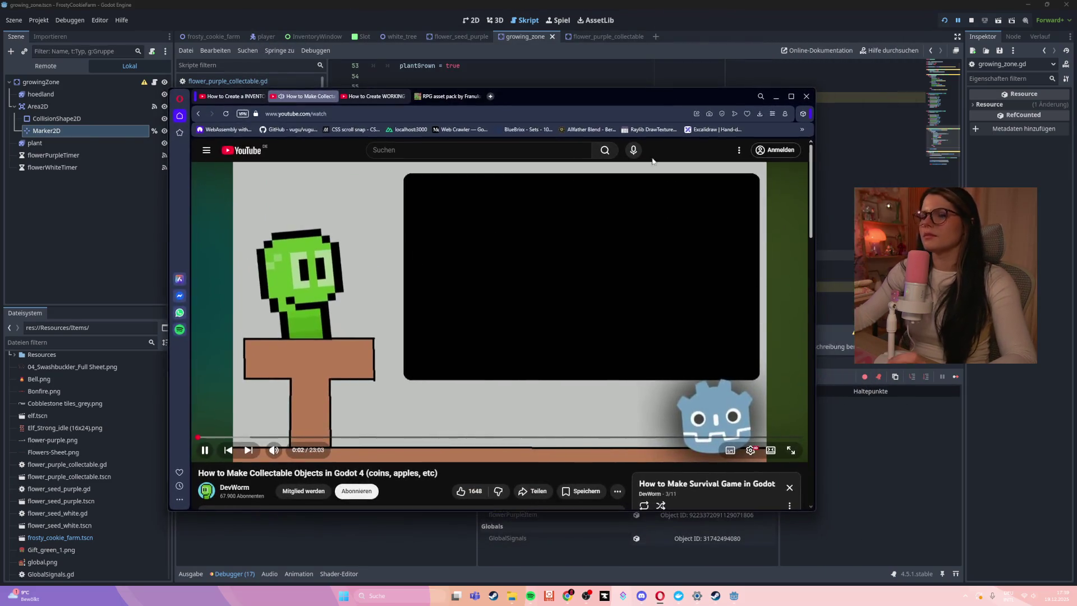
# - Skip through the collectable-objects tutorial from its opening demo to the signals and game scene parts
pyautogui.click(242, 438)
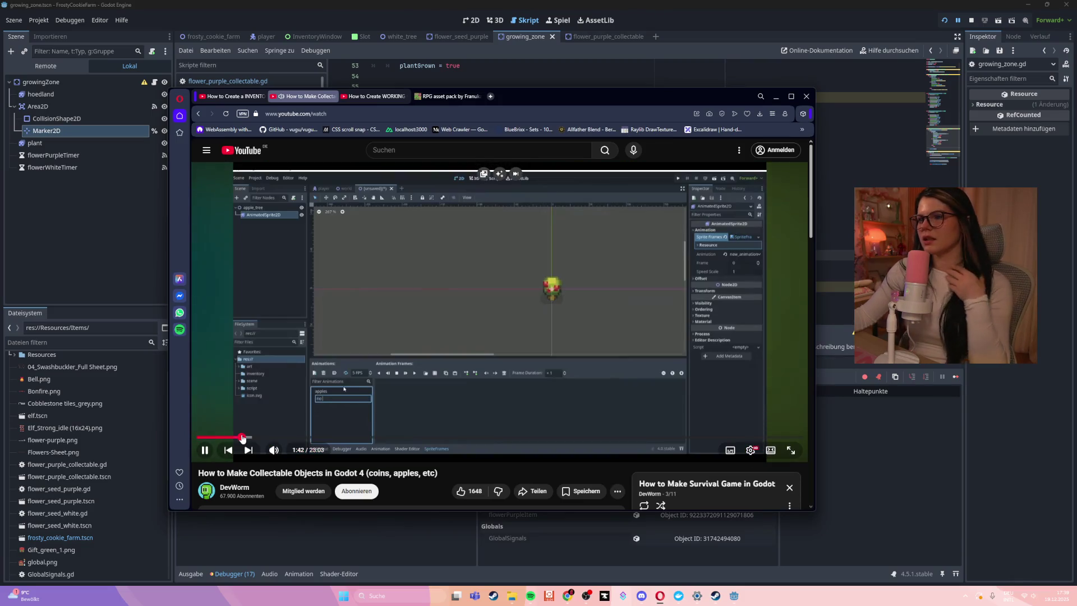
pyautogui.click(207, 438)
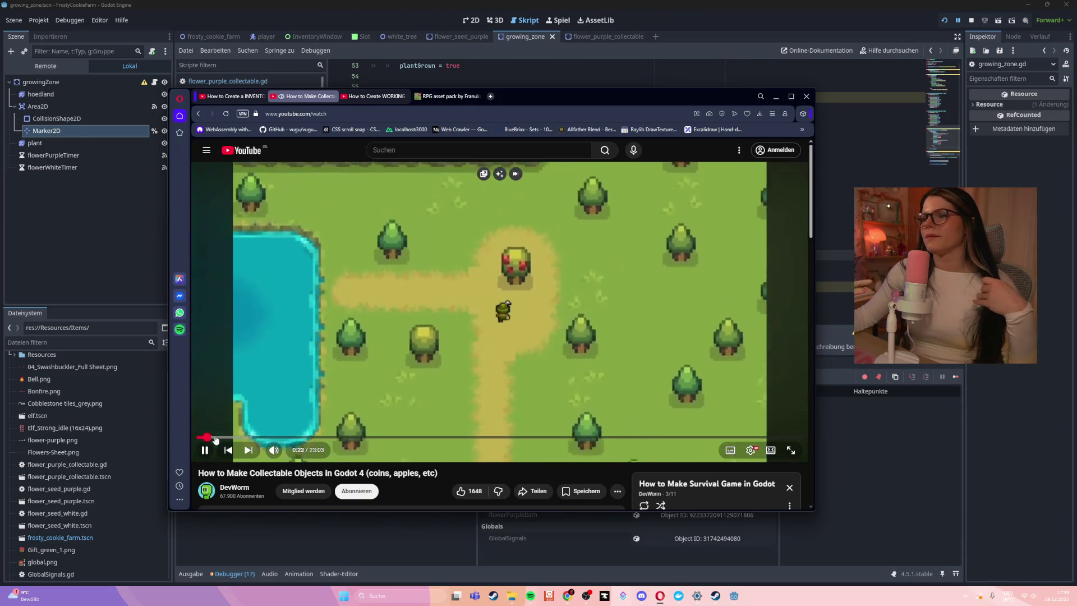
pyautogui.moveTo(240, 441); pyautogui.dragTo(271, 440)
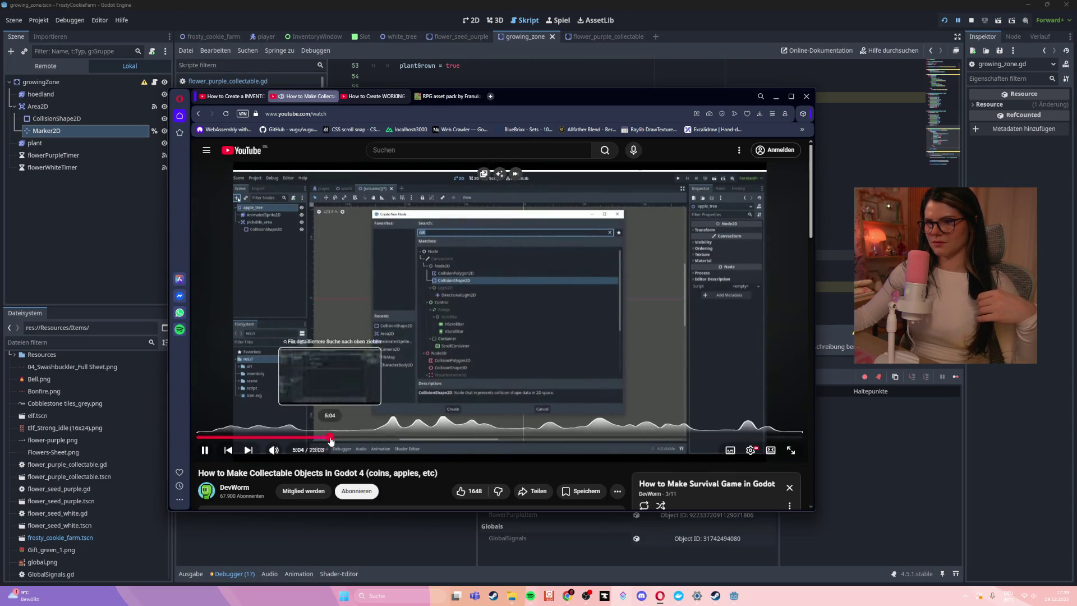
pyautogui.click(331, 438)
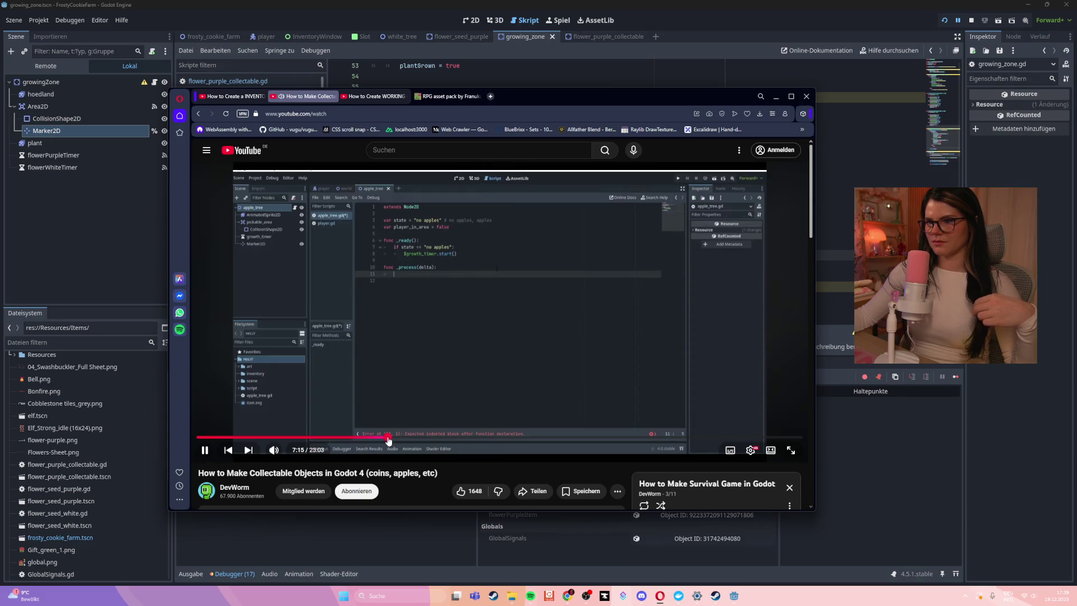
pyautogui.click(389, 438)
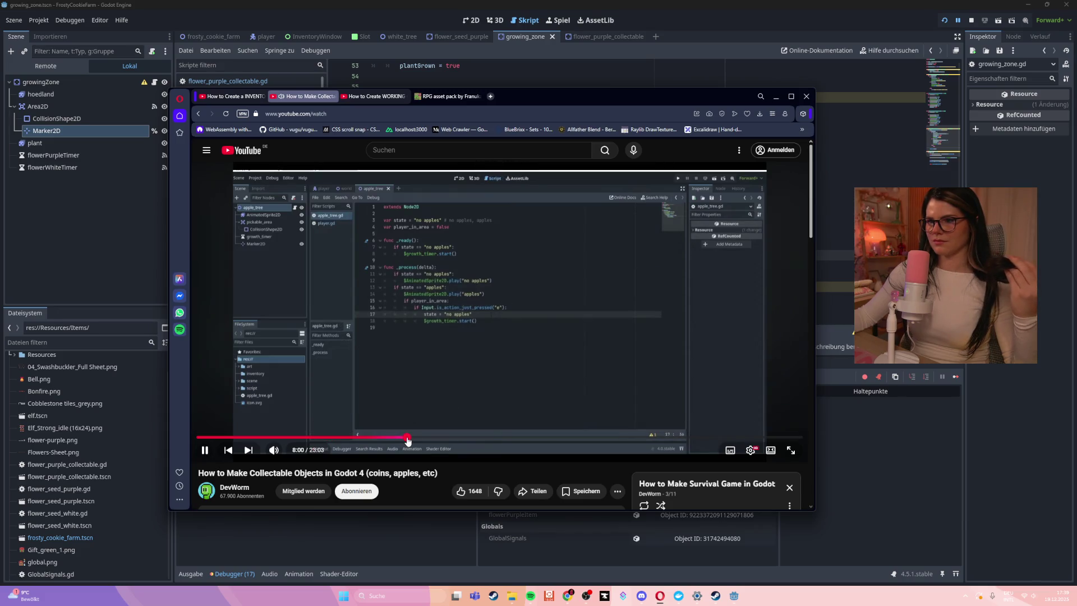
pyautogui.click(407, 438)
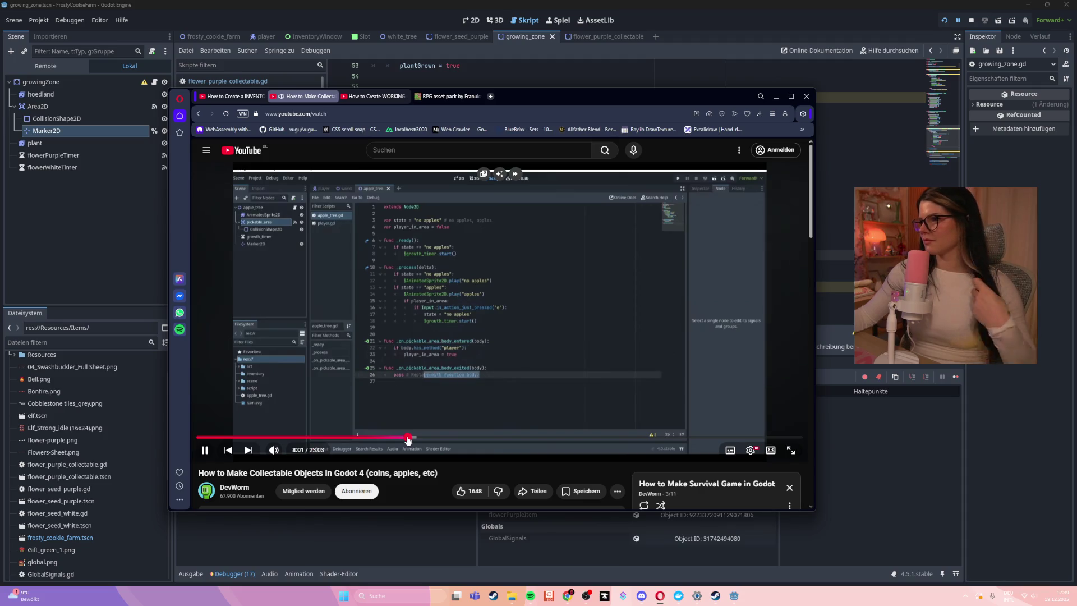
pyautogui.click(419, 438)
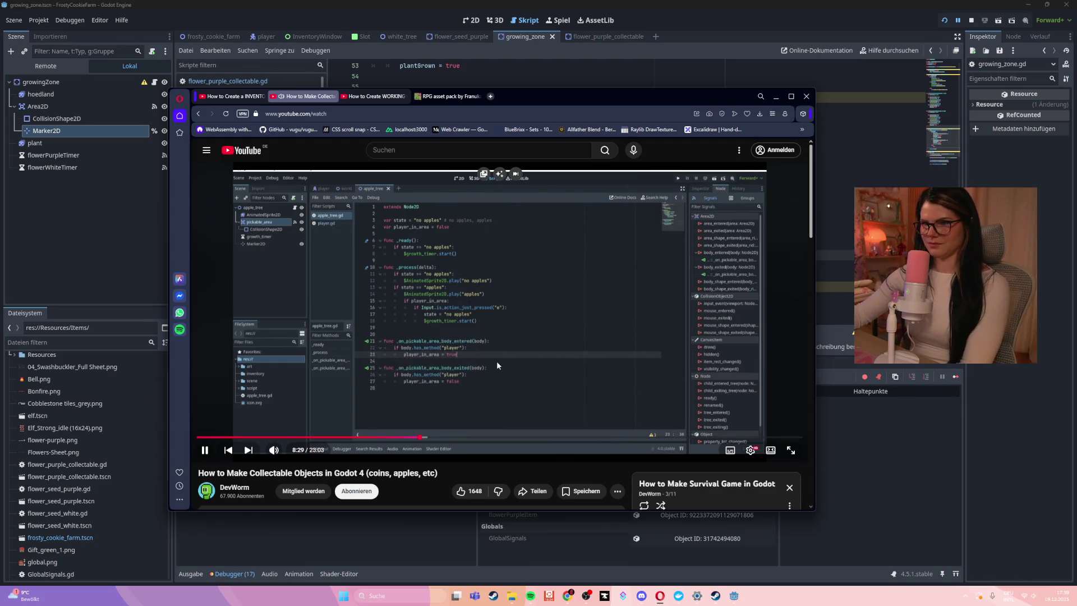
pyautogui.click(434, 437)
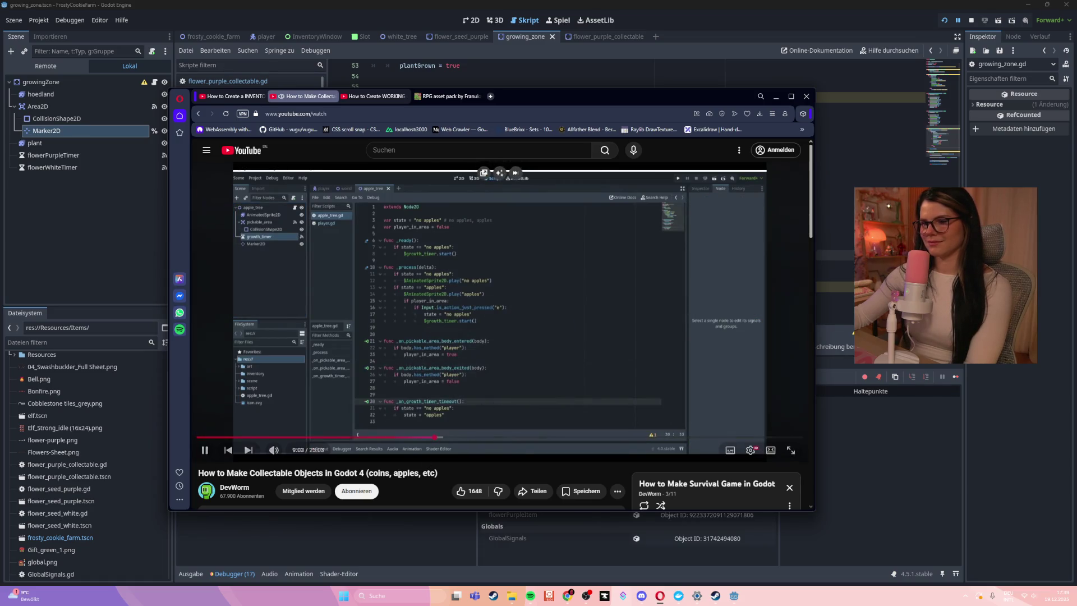
pyautogui.click(460, 437)
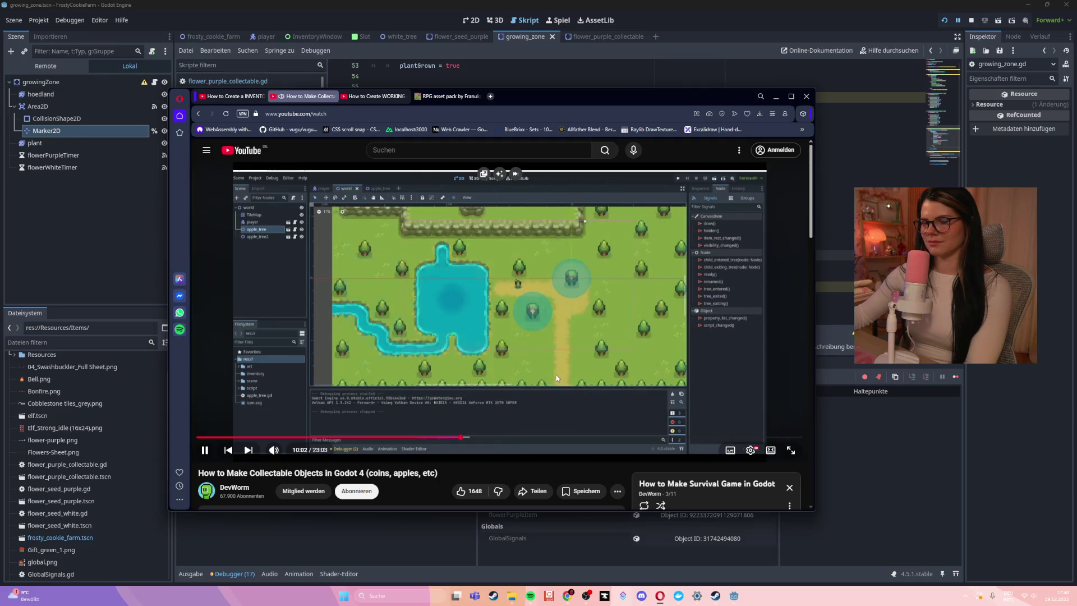
pyautogui.click(454, 437)
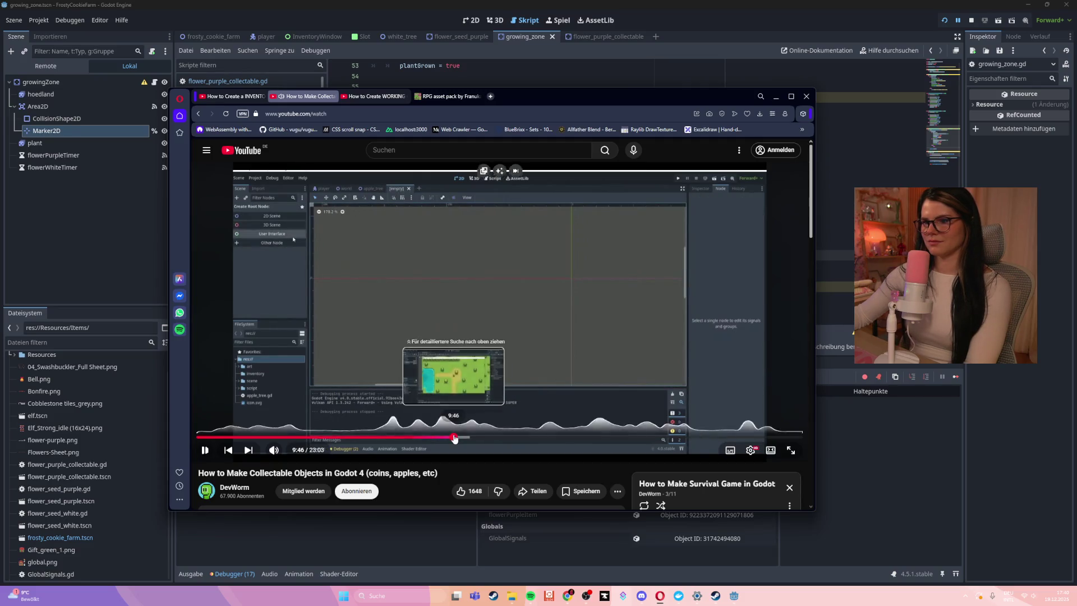
pyautogui.click(491, 438)
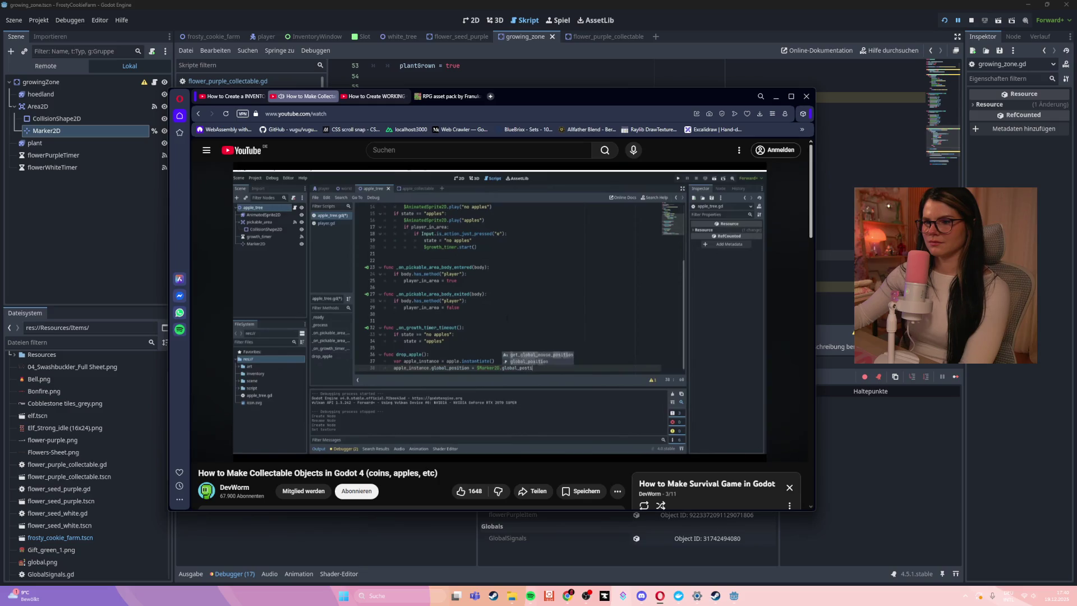
# - Watch at double speed, pause on the drop_apple code at 13:52, and return to Godot
pyautogui.click(479, 309)
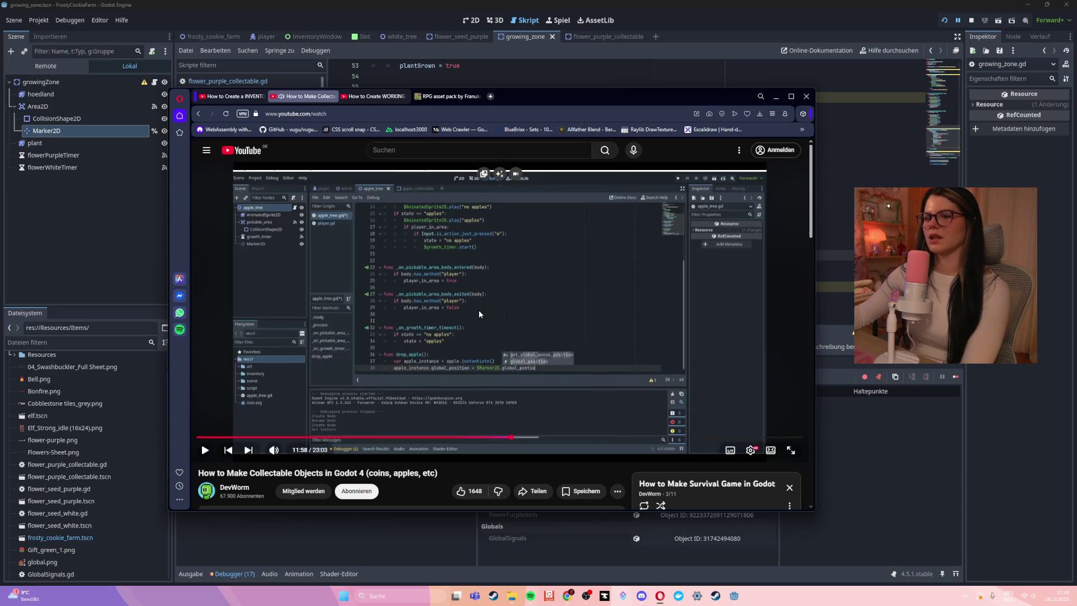
pyautogui.click(479, 310)
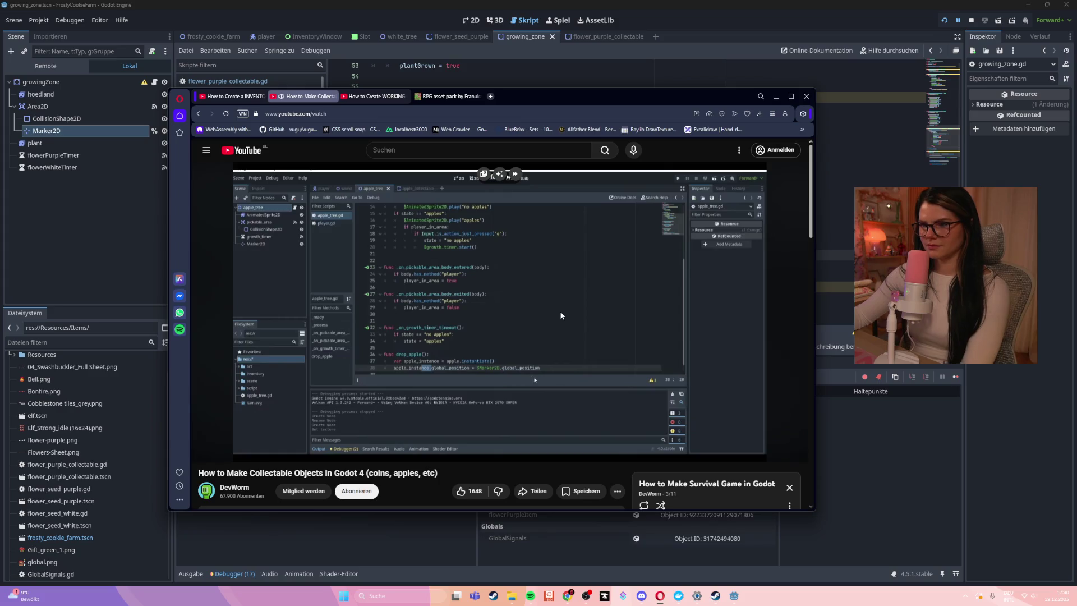
pyautogui.moveTo(560, 312); pyautogui.dragTo(559, 311)
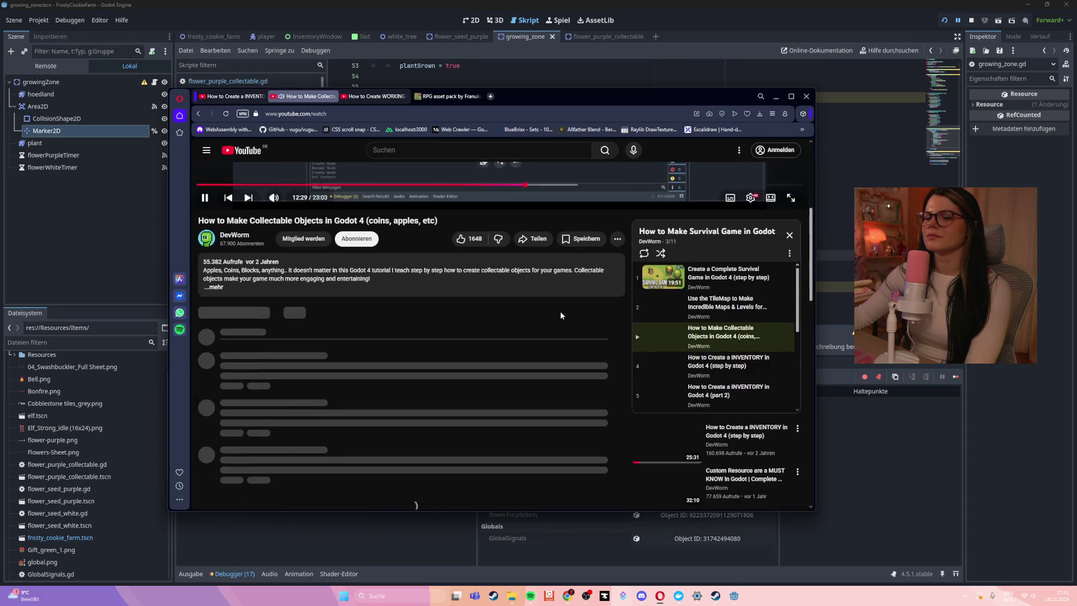
pyautogui.scroll(-5, 560, 315)
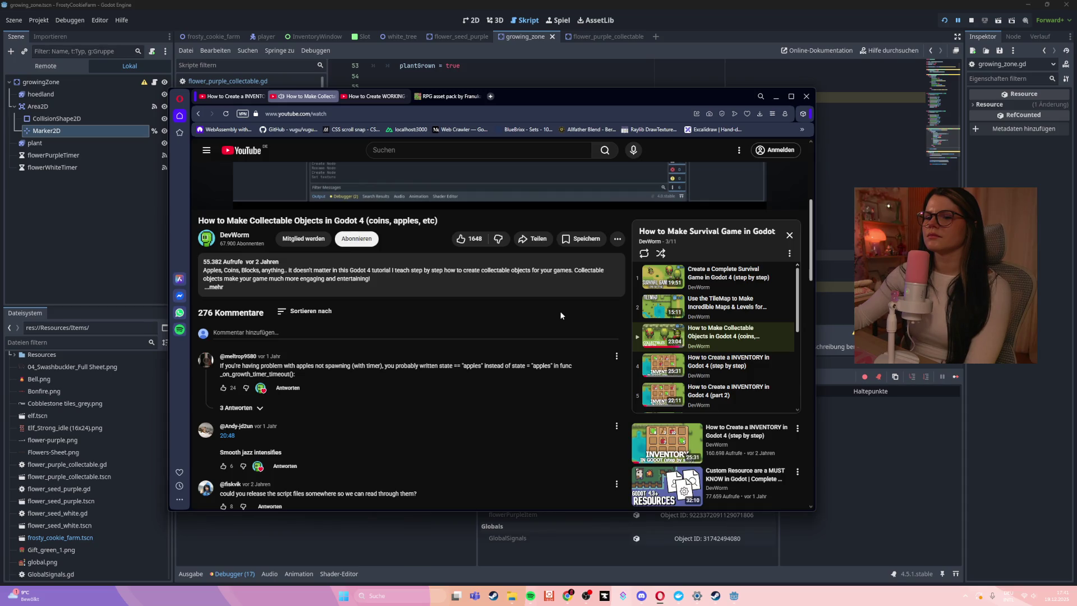
pyautogui.scroll(-3, 560, 312)
pyautogui.scroll(10, 560, 311)
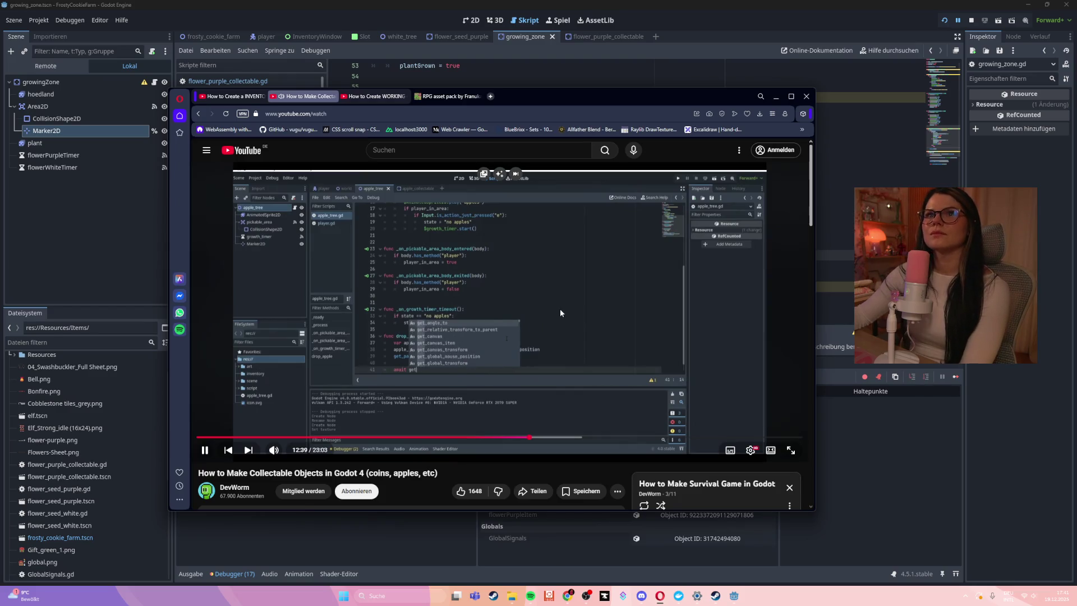
pyautogui.moveTo(559, 308); pyautogui.dragTo(560, 308)
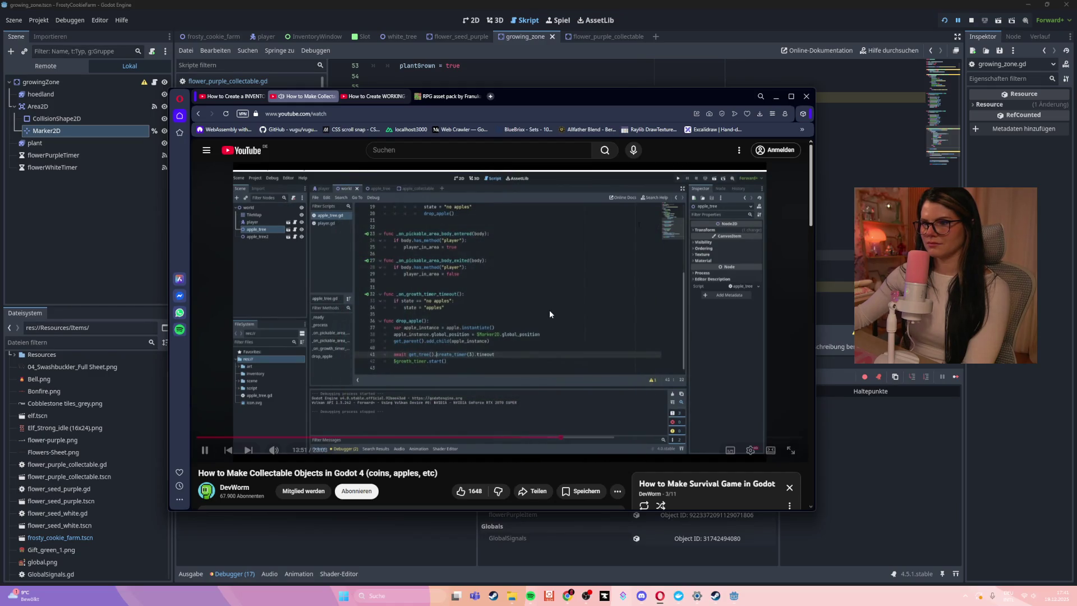
pyautogui.click(550, 310)
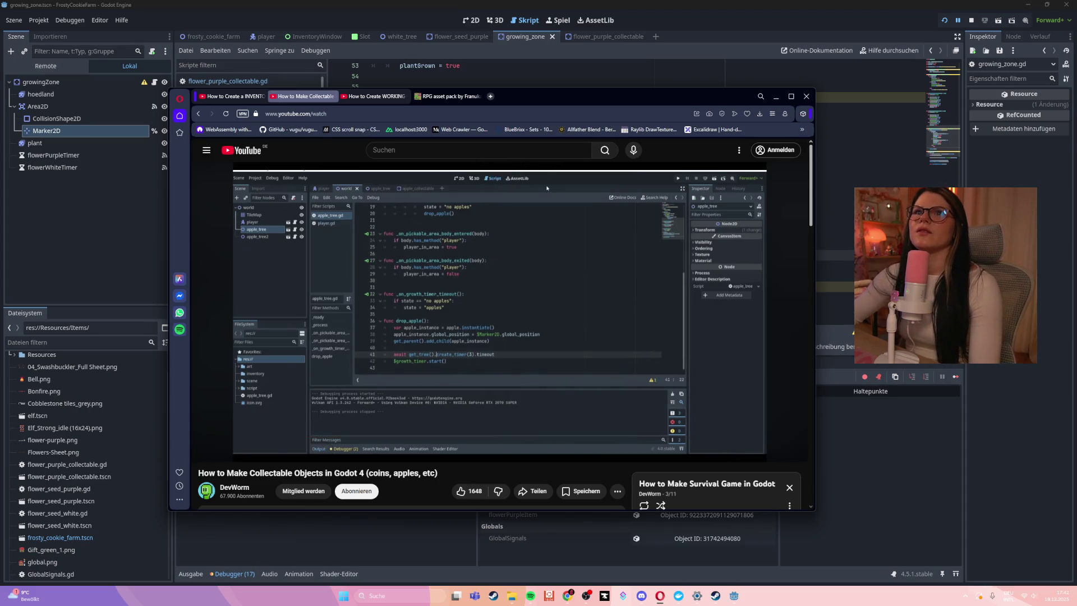
pyautogui.hotkey('alt', 'Tab')
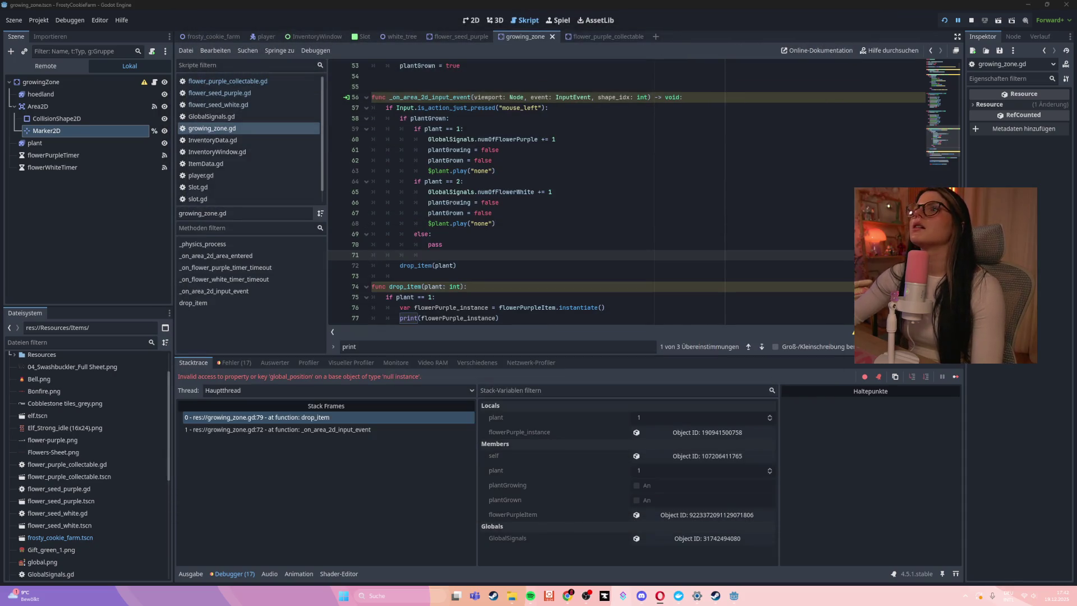
# - Move Marker2D out of Area2D directly under growingZone and save the scene
pyautogui.click(583, 277)
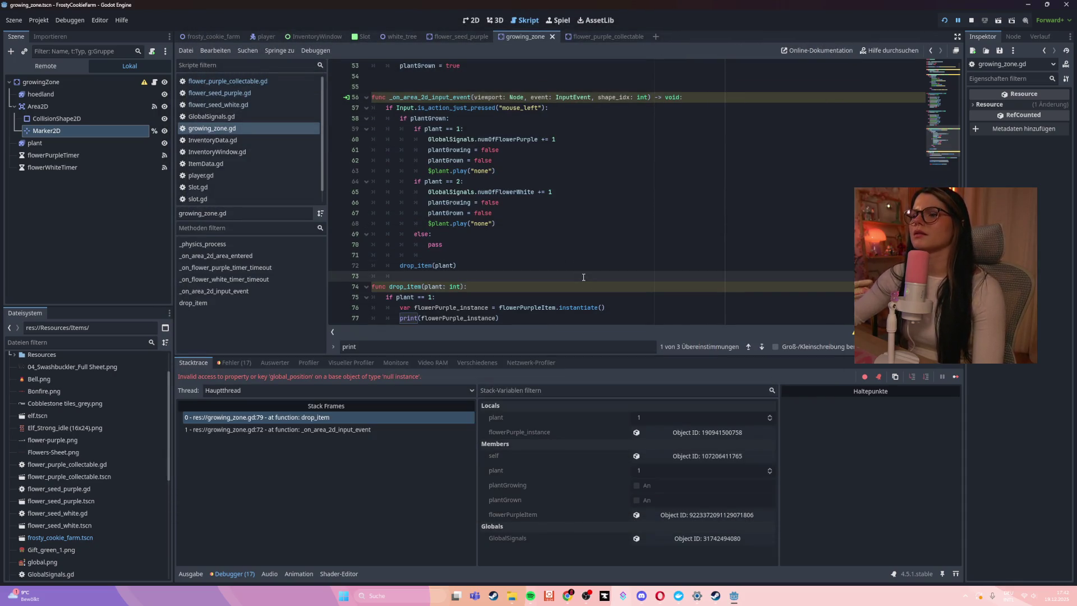
pyautogui.scroll(-4, 617, 242)
pyautogui.click(647, 203)
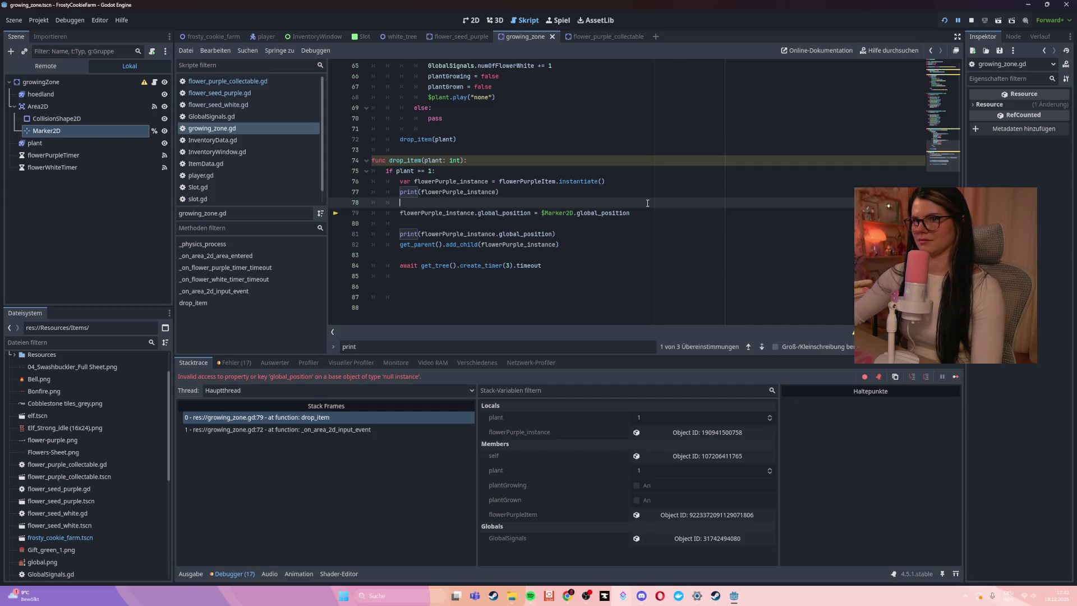
pyautogui.moveTo(47, 131); pyautogui.dragTo(42, 86)
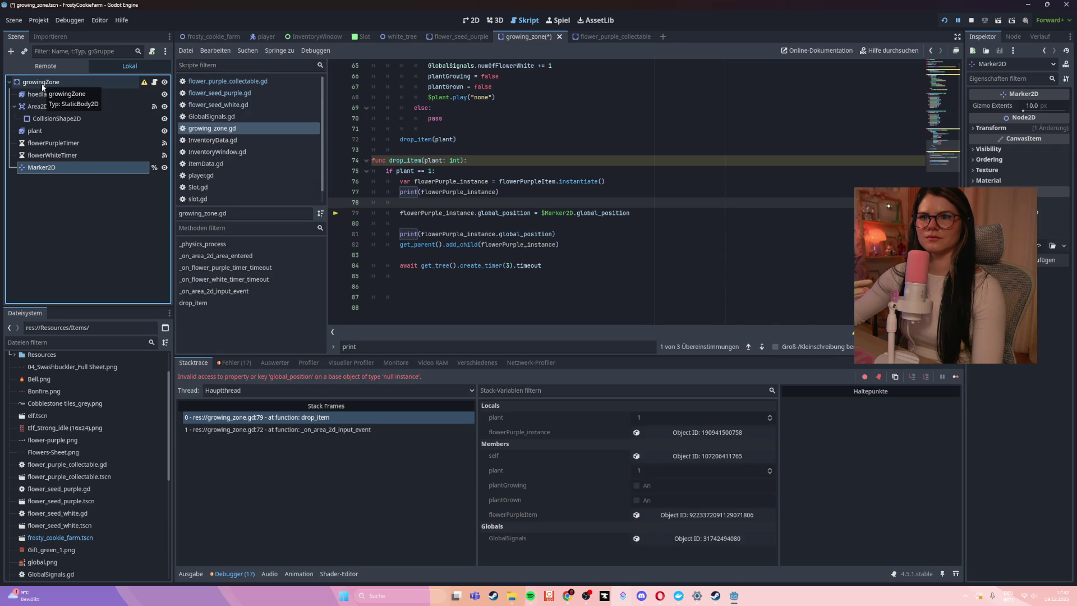
pyautogui.rightClick(130, 168)
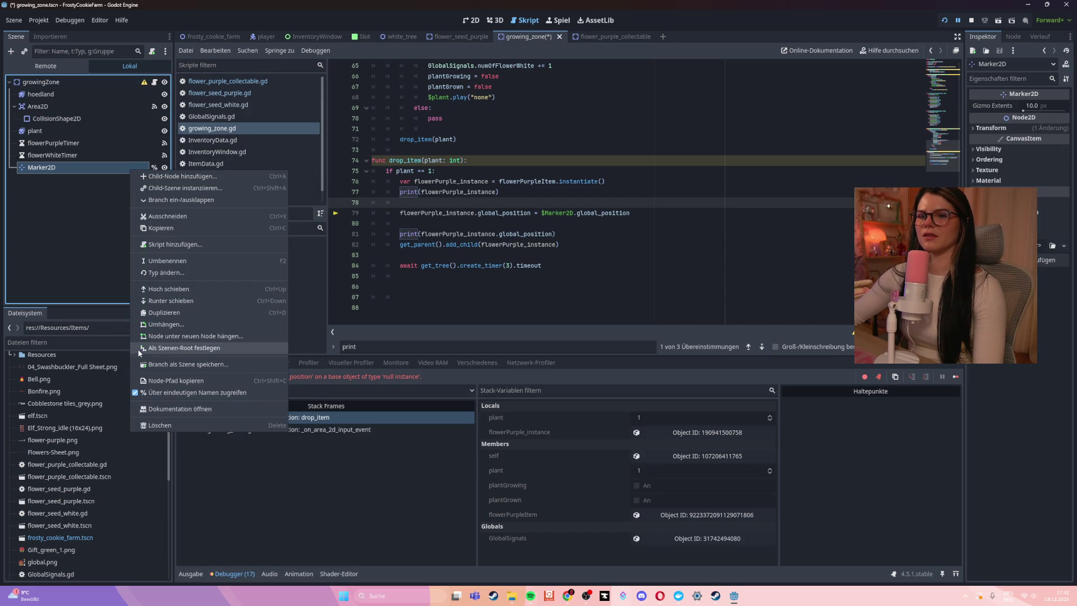
pyautogui.click(296, 354)
pyautogui.click(590, 175)
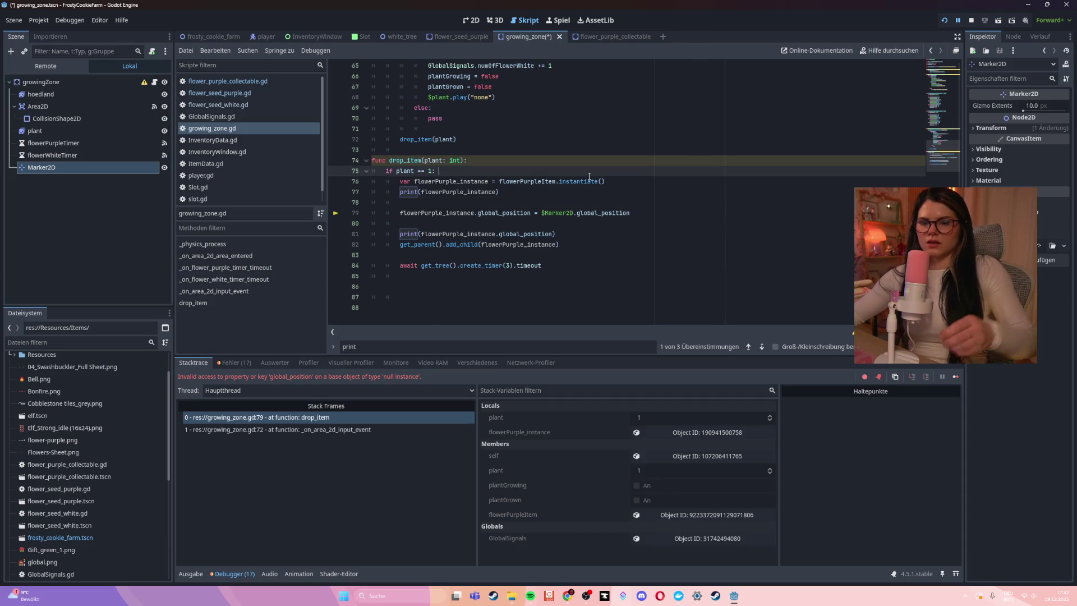
pyautogui.hotkey('ctrl', 's')
# - Check Marker2D in the 2D view, return to growing_zone.gd, and run the game
pyautogui.click(476, 23)
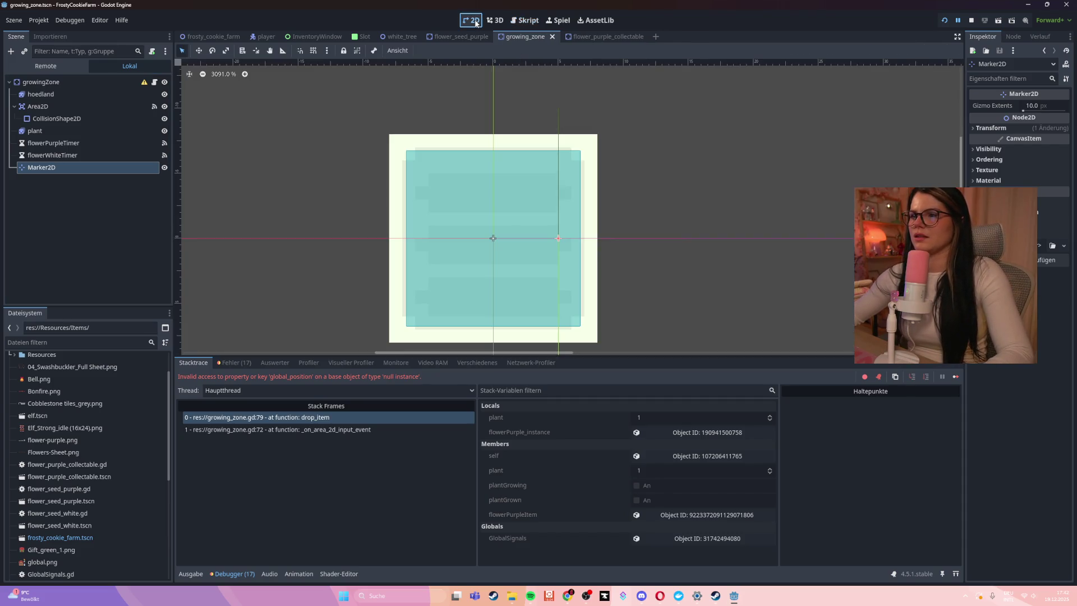
pyautogui.click(51, 167)
pyautogui.press('Up')
pyautogui.click(52, 168)
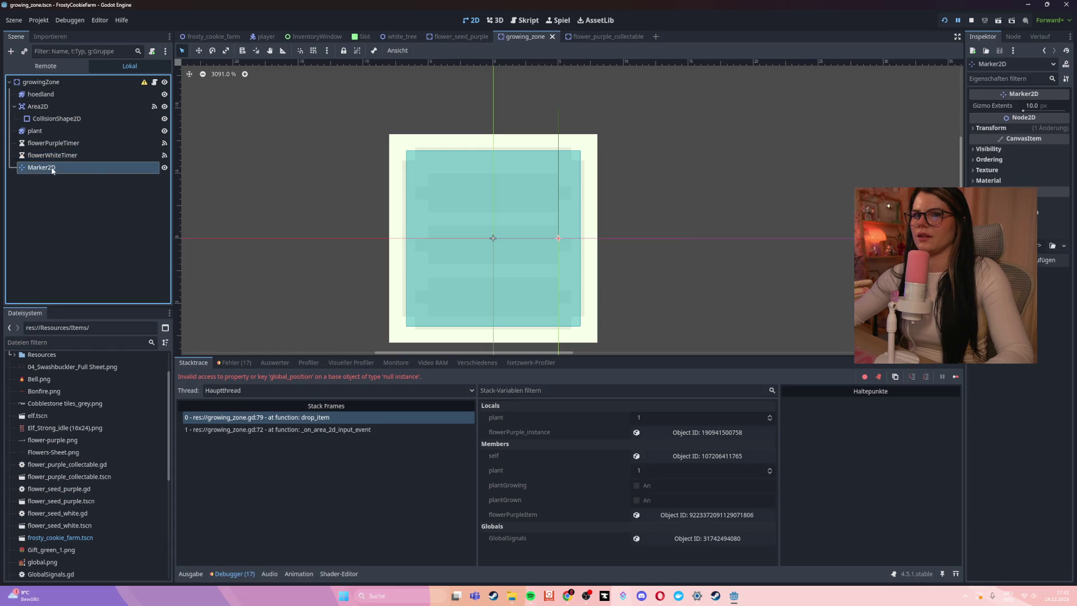
pyautogui.click(533, 23)
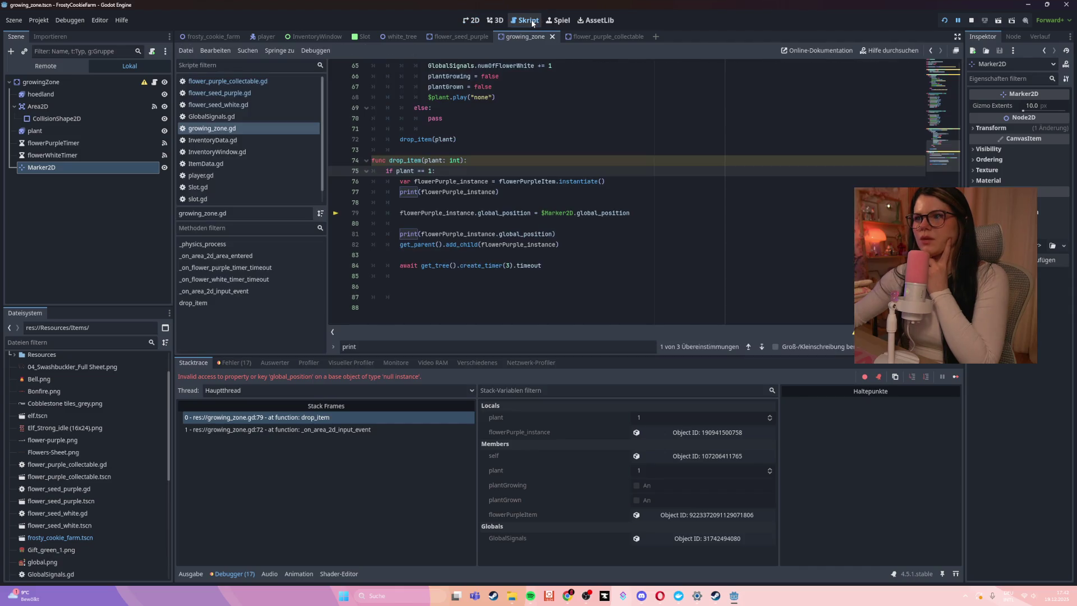
pyautogui.press('F5')
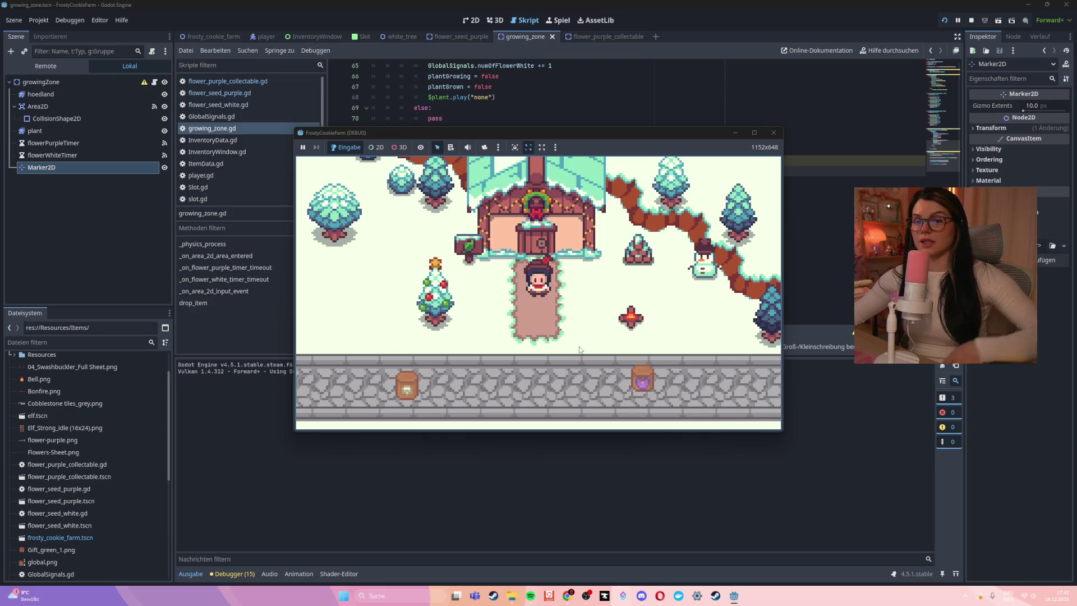
# - Walk around the farm and drag the purple seed bag onto the plots to grow purple flowers
pyautogui.press('Down')
pyautogui.moveTo(583, 300)
pyautogui.mouseDown()
pyautogui.moveTo(453, 303)
pyautogui.moveTo(473, 385)
pyautogui.moveTo(415, 265)
pyautogui.moveTo(429, 262)
pyautogui.mouseUp()
pyautogui.press('Left')
pyautogui.press('Down')
pyautogui.press('Left')
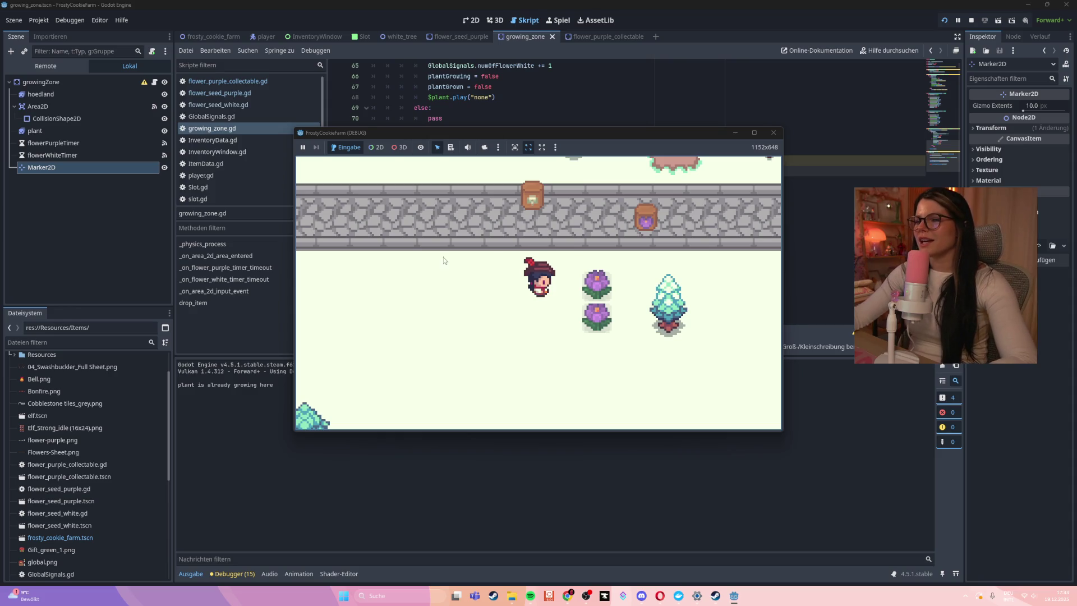
# - Harvest the purple flowers, replant purple seeds, and pick up the dropped flower for '+1 item'
pyautogui.moveTo(596, 284); pyautogui.dragTo(606, 284)
pyautogui.click(605, 285)
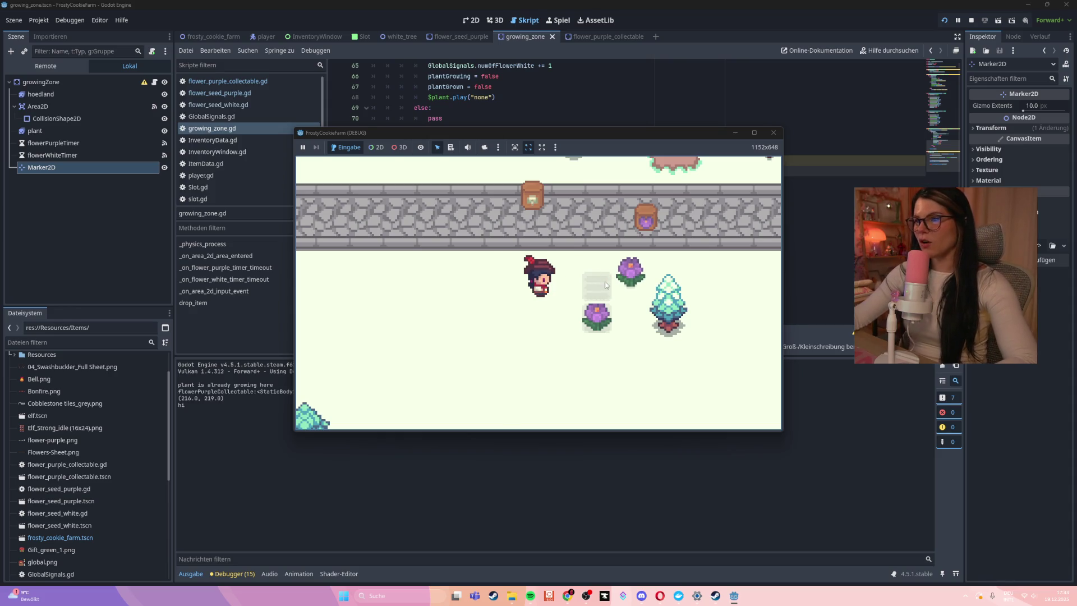
pyautogui.click(593, 322)
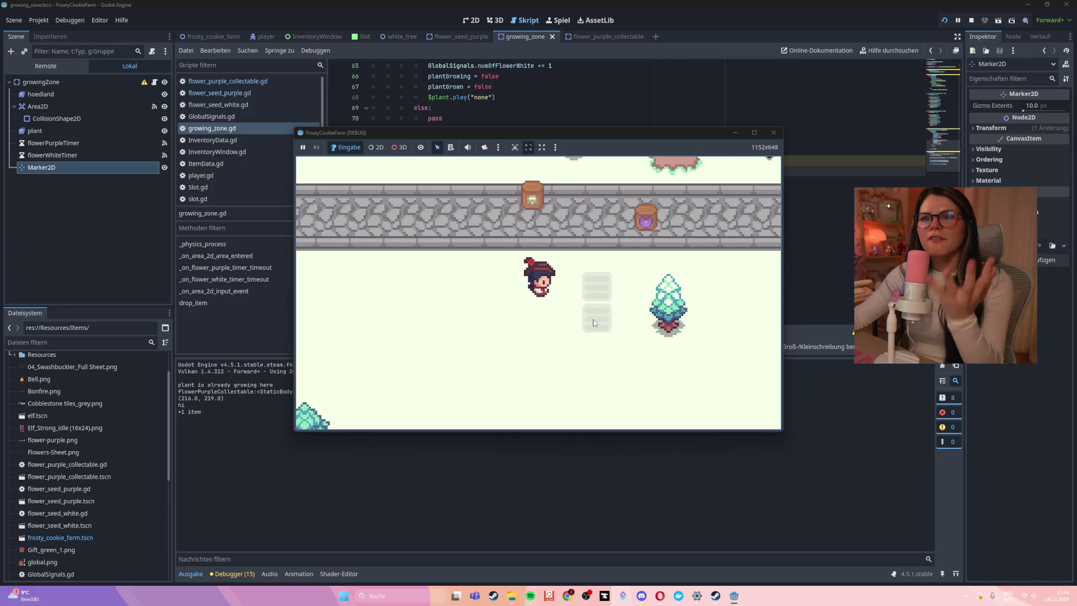
pyautogui.moveTo(646, 218)
pyautogui.mouseDown()
pyautogui.moveTo(584, 283)
pyautogui.moveTo(519, 291)
pyautogui.mouseUp()
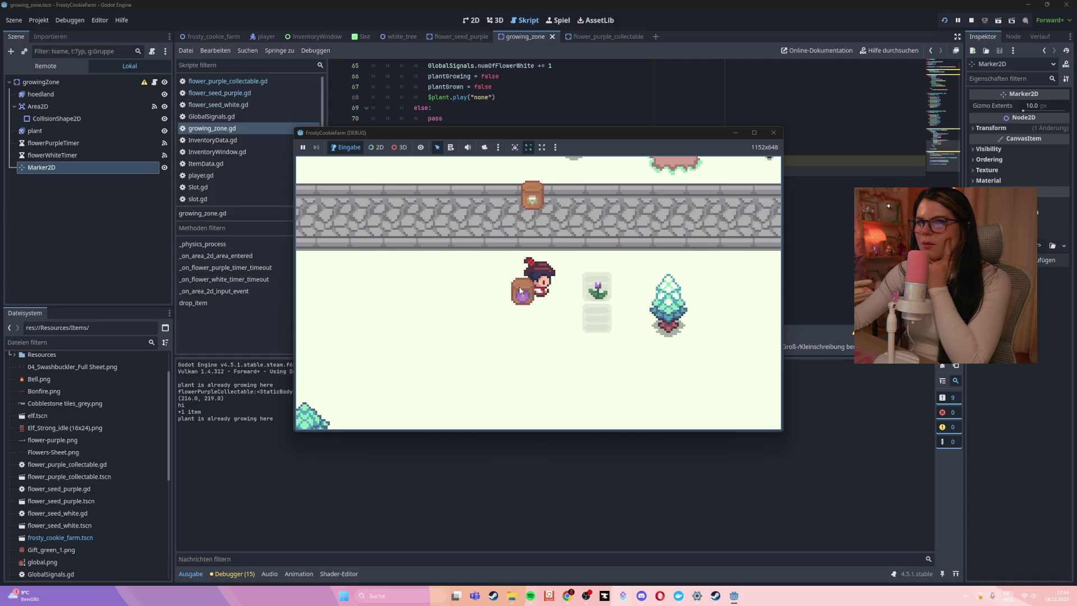
pyautogui.click(594, 289)
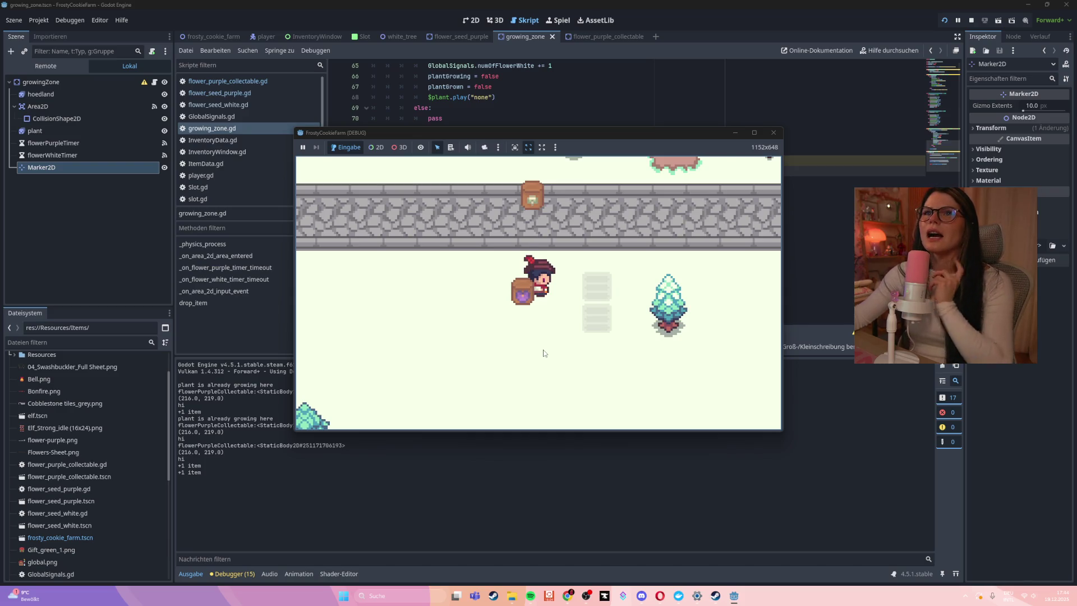
pyautogui.press('e')
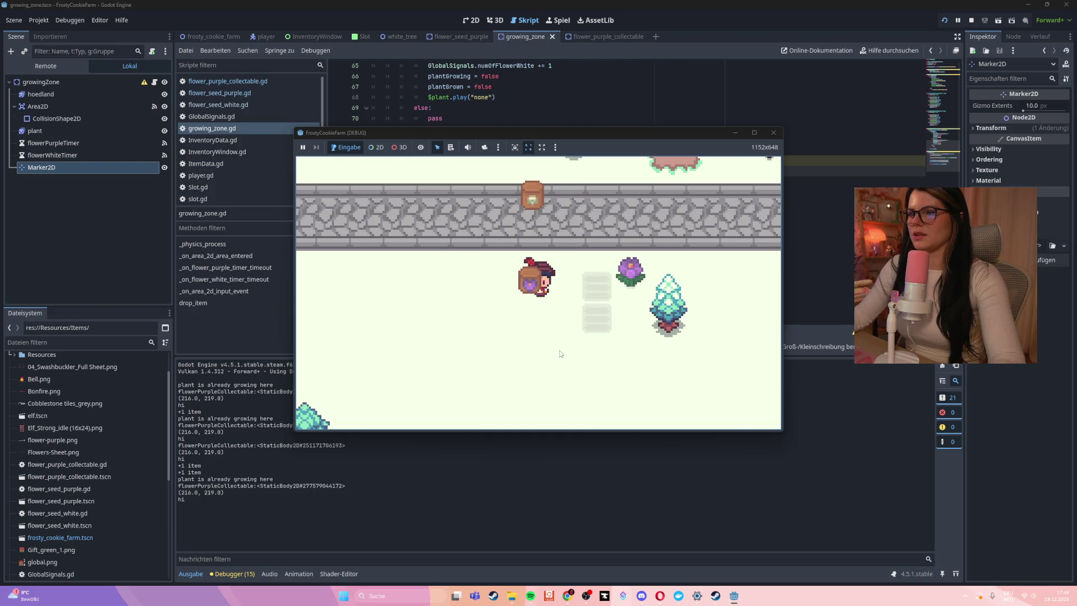
pyautogui.click(648, 259)
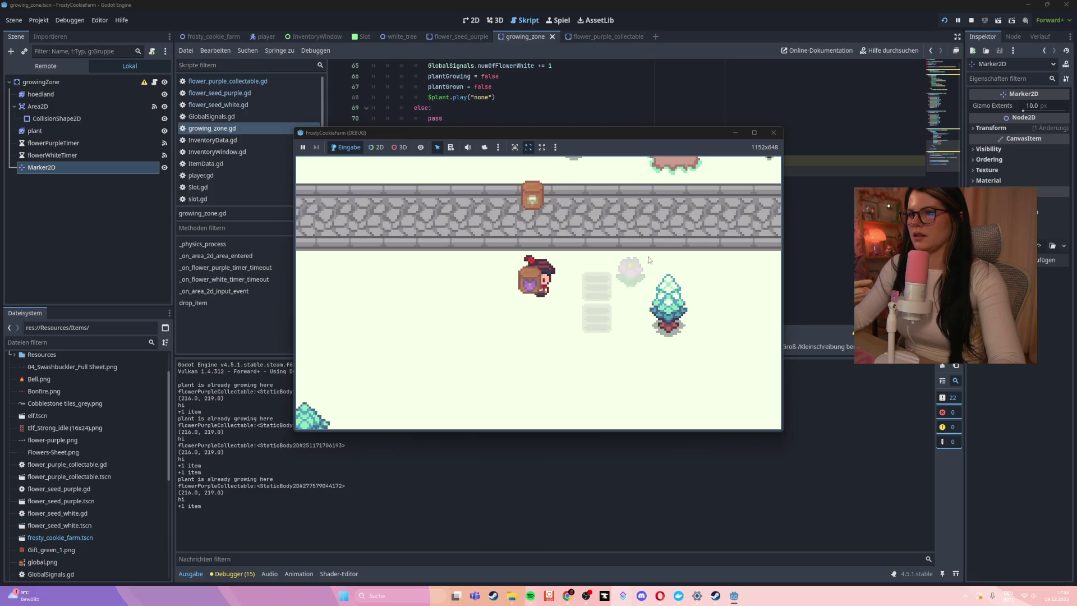
# - Stop the game and delete the flowerPurple_instance and global_position print lines from drop_item
pyautogui.click(773, 133)
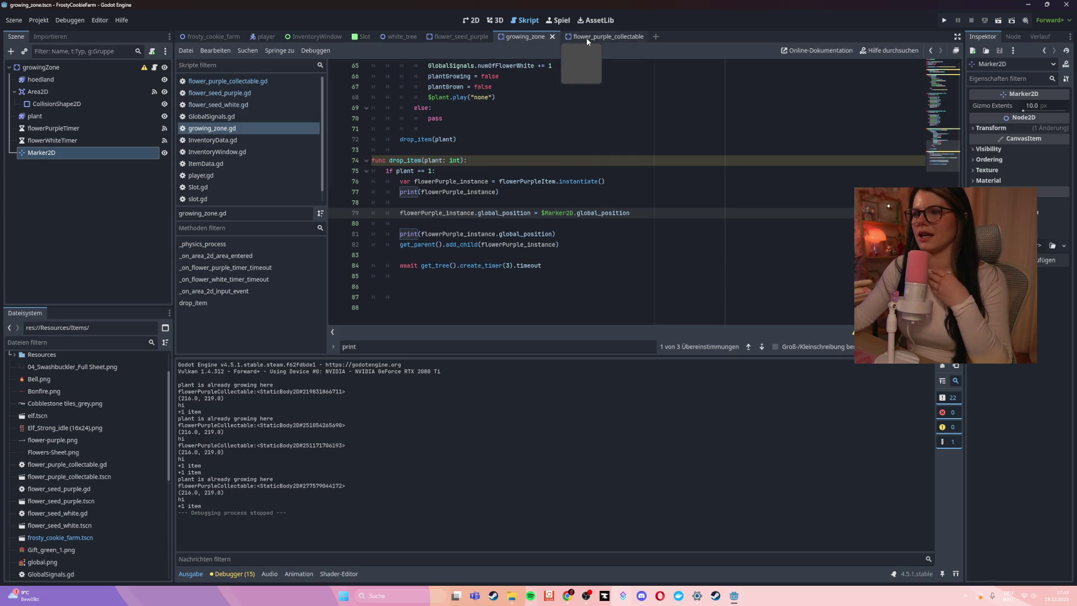
pyautogui.click(493, 191)
pyautogui.hotkey('shift', 'Home')
pyautogui.hotkey('shift', 'Home')
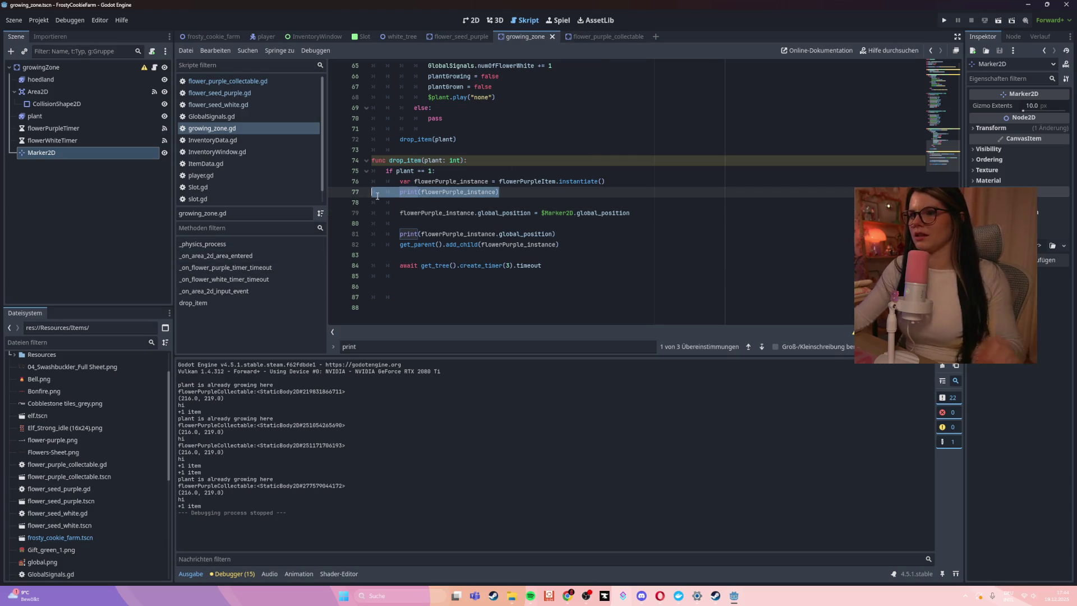
pyautogui.press('BackSpace')
pyautogui.moveTo(564, 237); pyautogui.dragTo(363, 237)
pyautogui.press('BackSpace')
pyautogui.press('BackSpace')
# - Remove the leftover empty lines, save growing_zone.gd, and open the flower_purple_collectable scene
pyautogui.click(405, 195)
pyautogui.press('BackSpace')
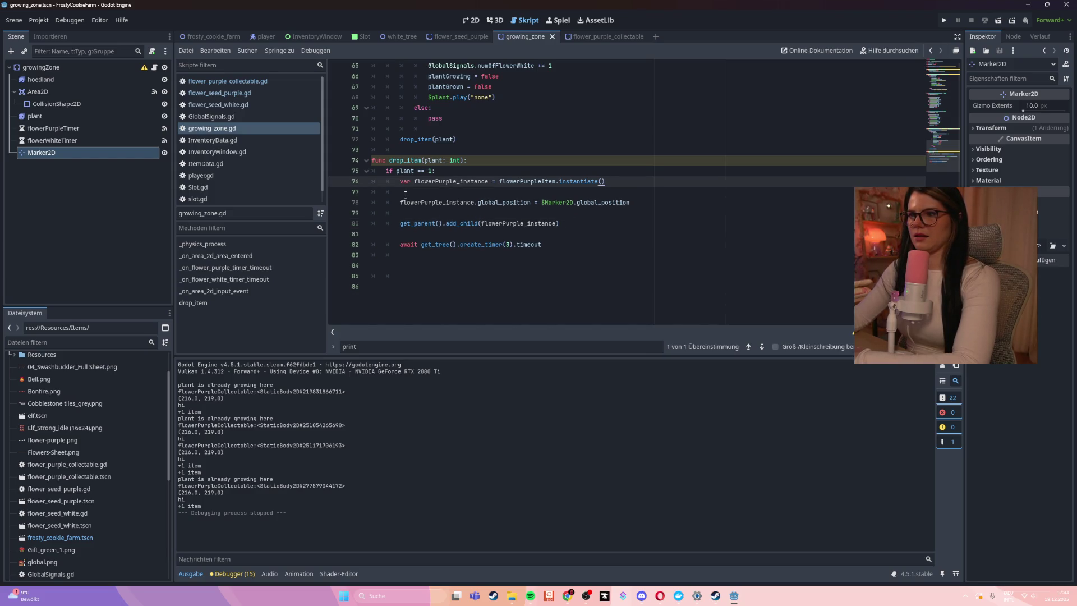
pyautogui.click(417, 191)
pyautogui.press('BackSpace')
pyautogui.click(418, 202)
pyautogui.hotkey('ctrl', 's')
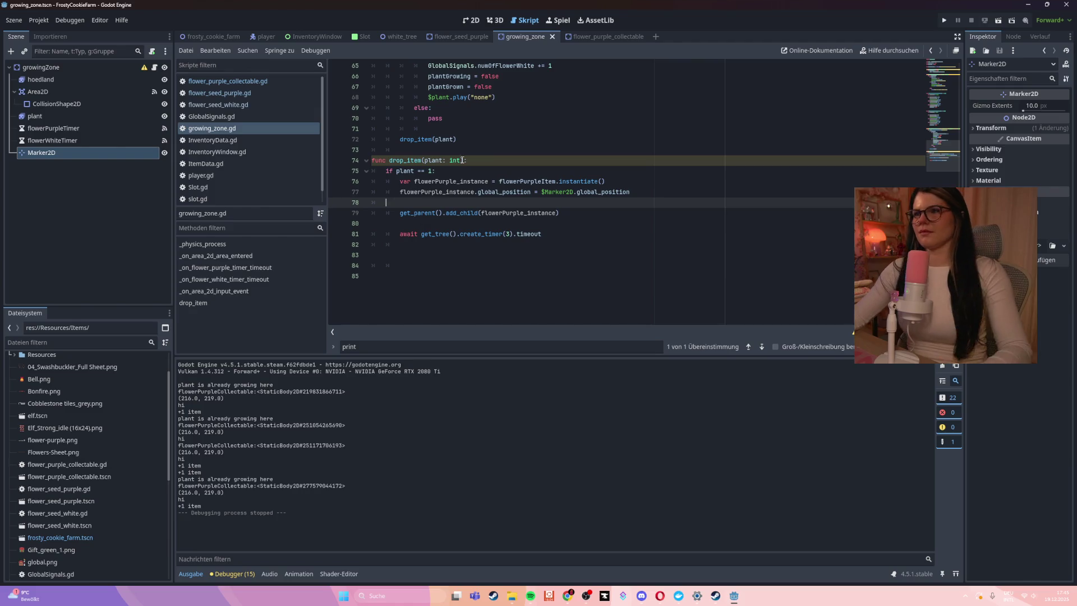
pyautogui.click(615, 37)
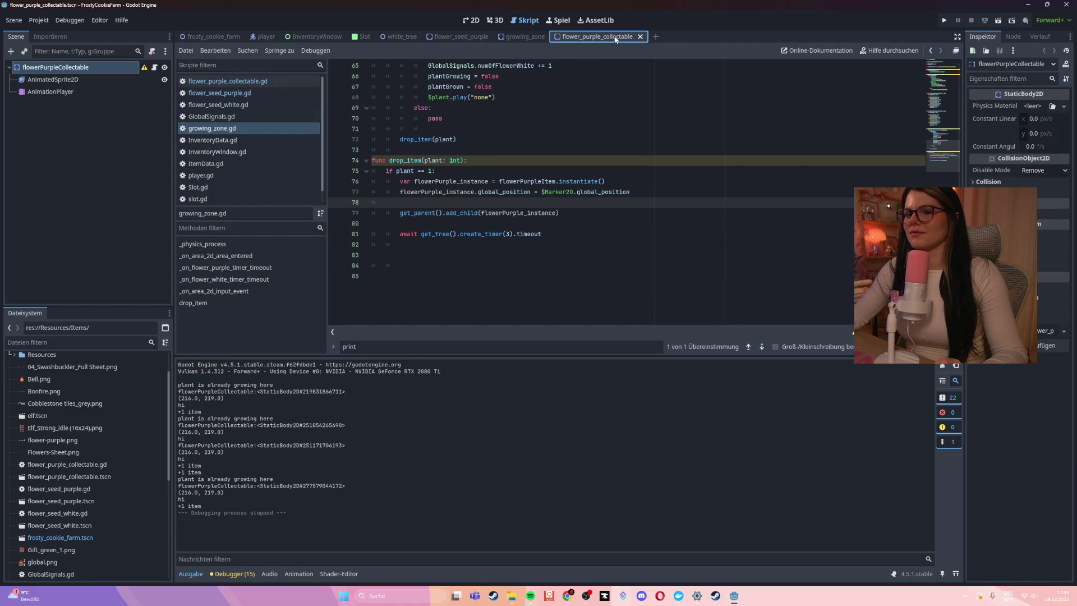
# - In the 2D view, select AnimationPlayer and inspect the RESET animation's position track
pyautogui.click(471, 20)
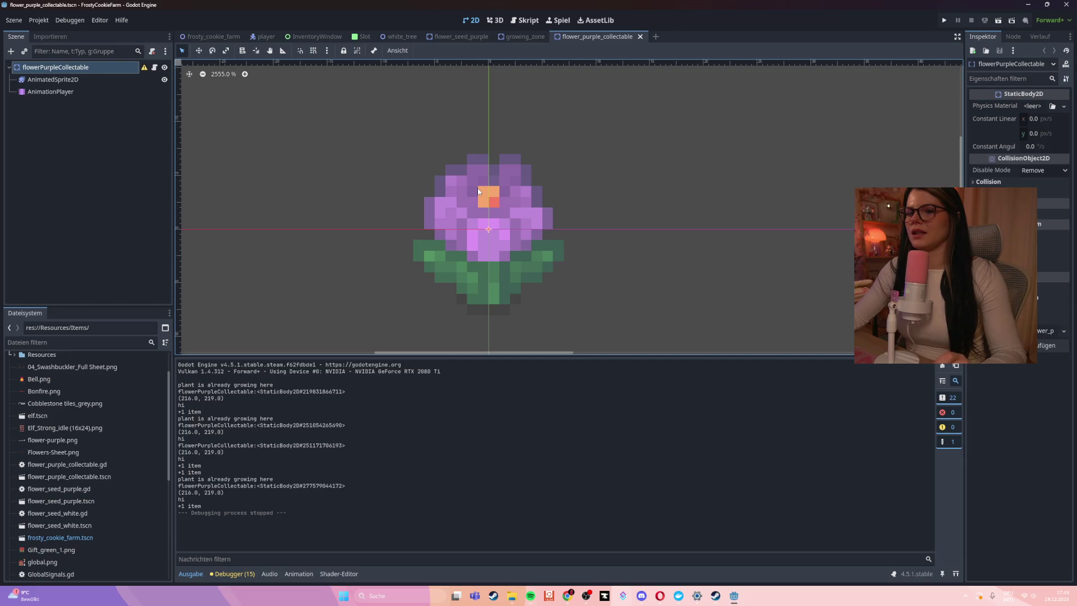
pyautogui.scroll(-2, 476, 189)
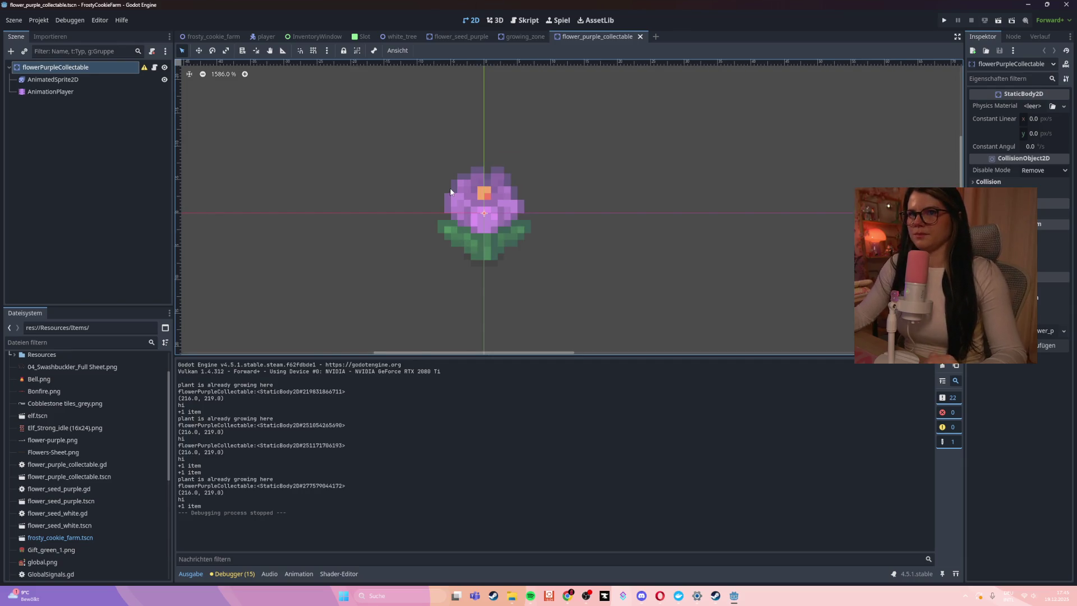
pyautogui.click(78, 90)
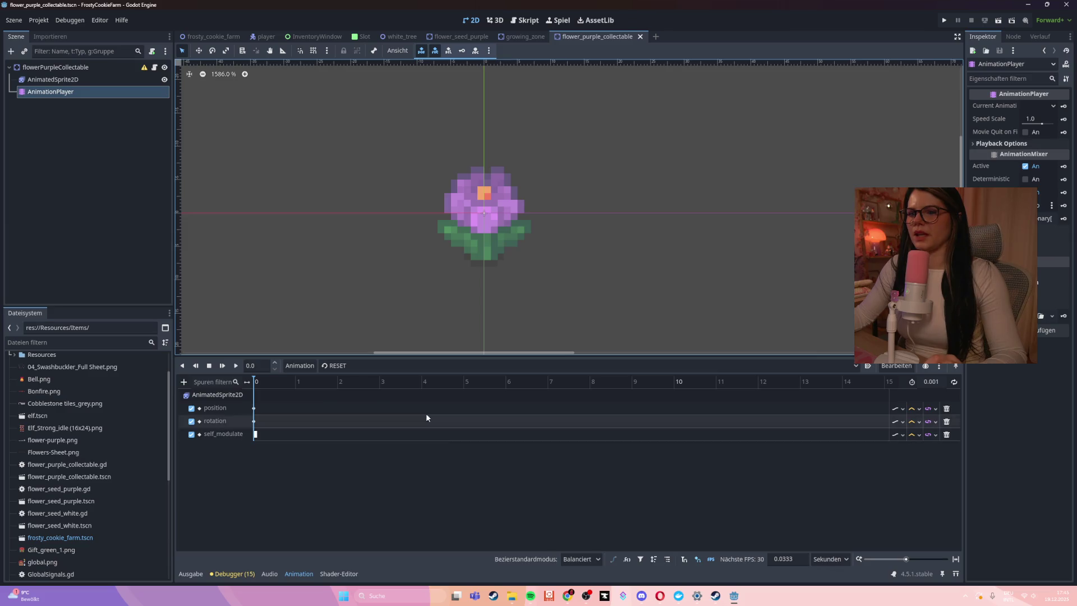
pyautogui.click(342, 365)
pyautogui.press('Escape')
pyautogui.doubleClick(216, 408)
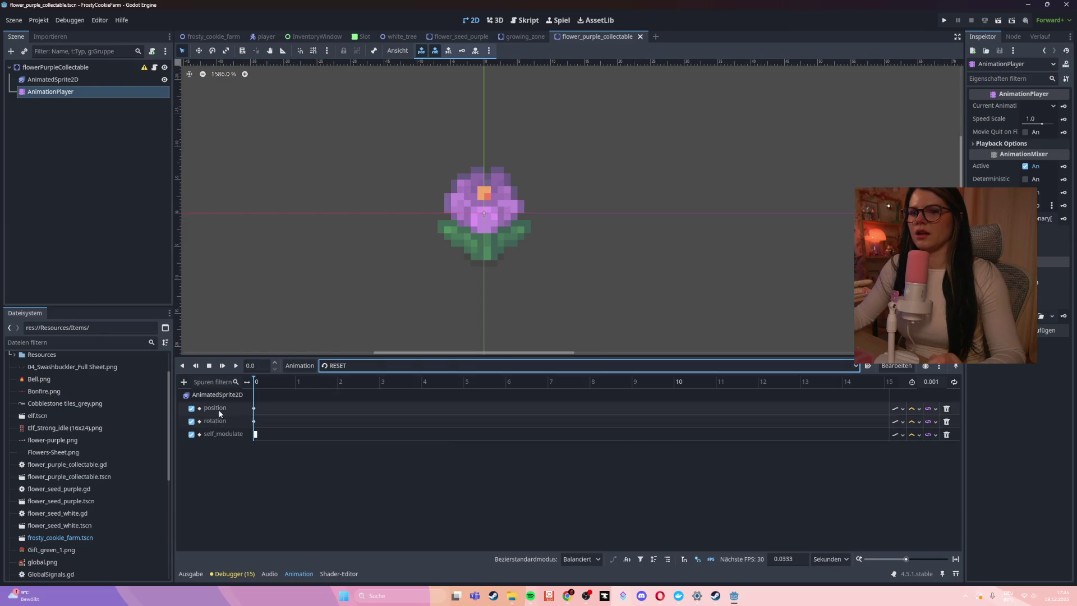
pyautogui.click(309, 409)
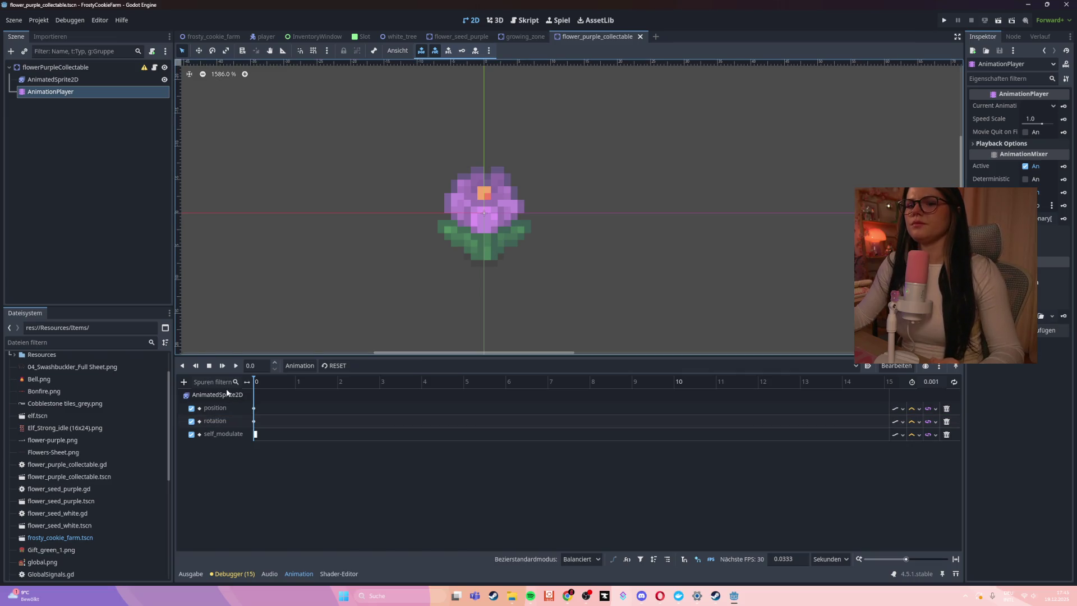
pyautogui.click(53, 79)
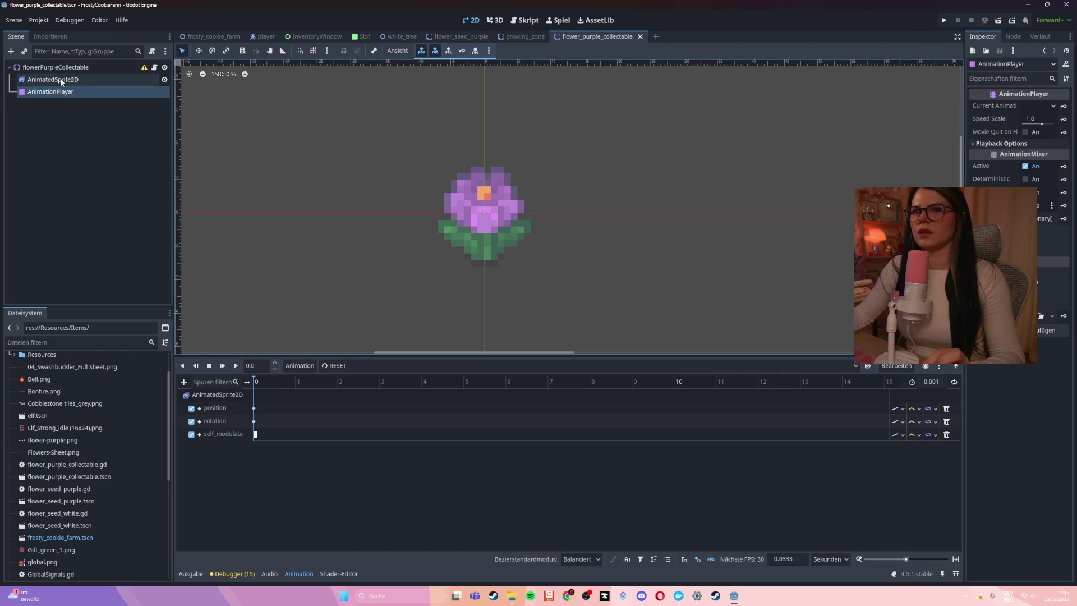
pyautogui.click(50, 91)
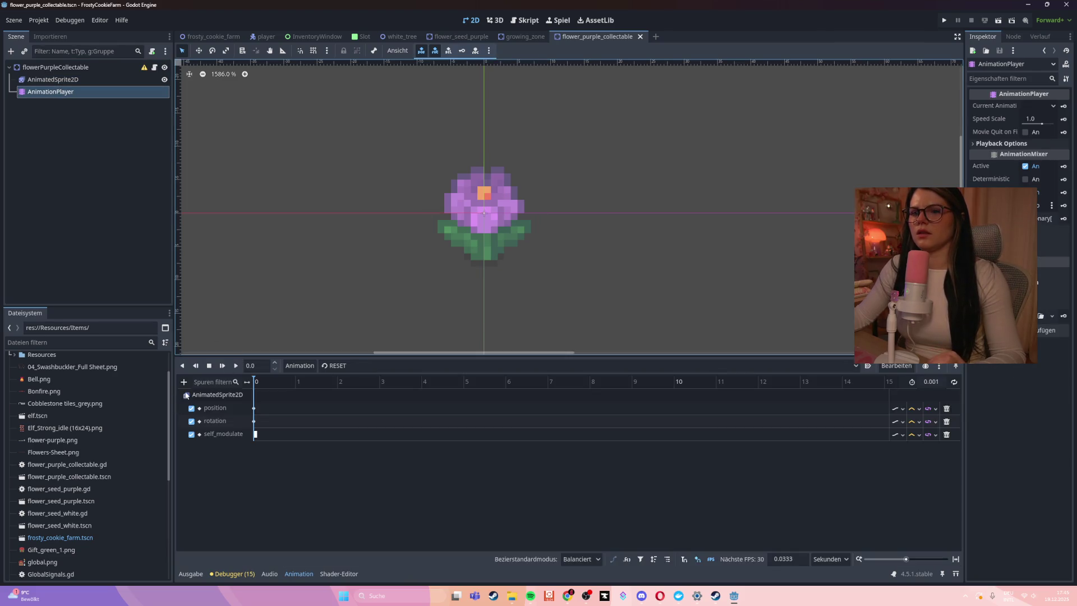
# - Add an AnimatedSprite2D scale property track to RESET with a keyframe at time 0
pyautogui.click(184, 382)
pyautogui.click(208, 395)
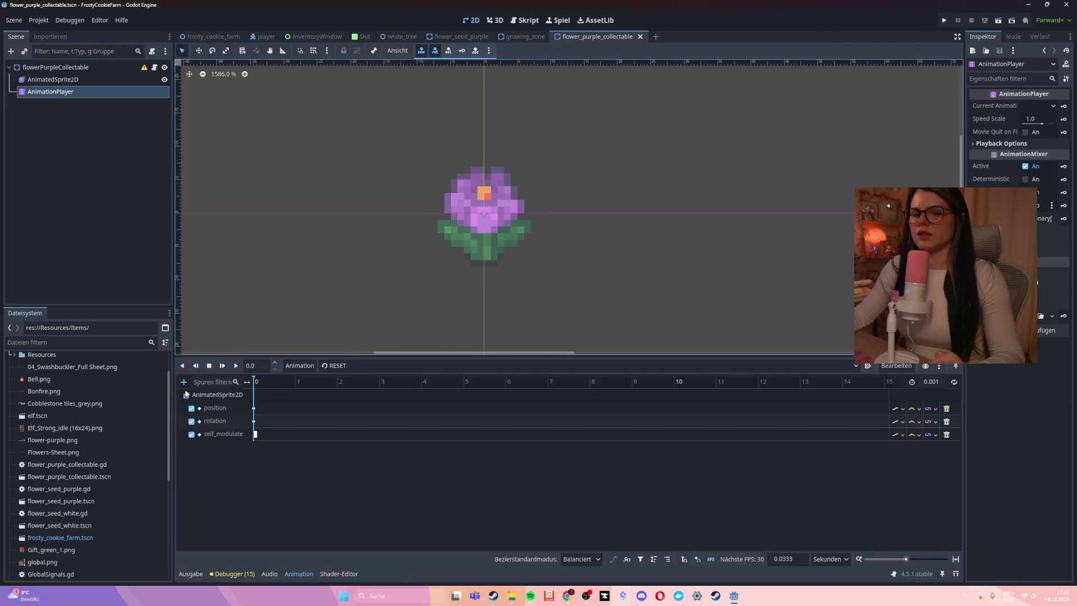
pyautogui.click(516, 193)
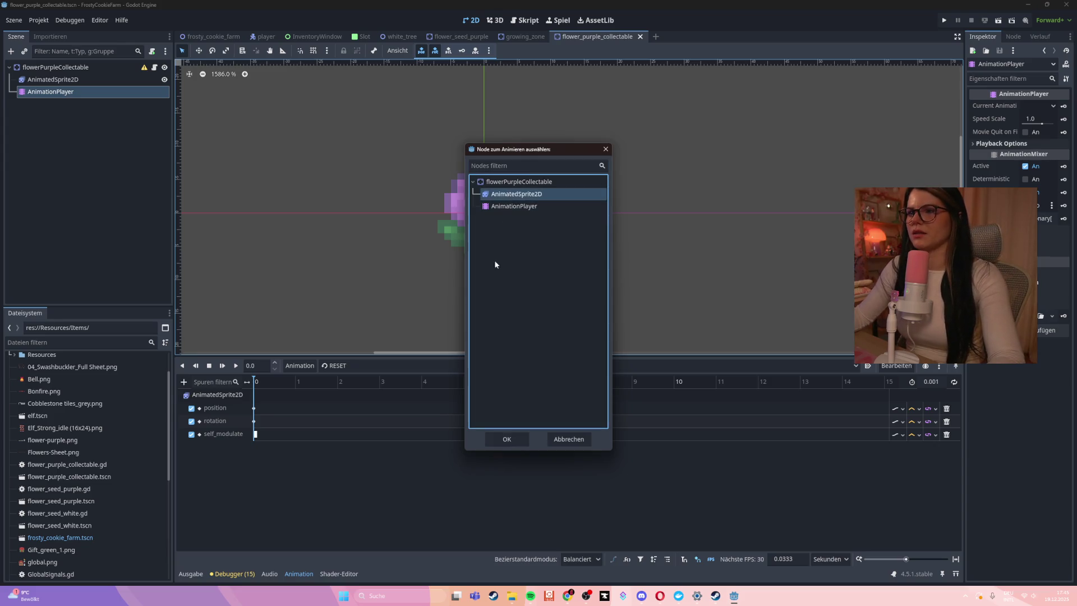
pyautogui.click(505, 439)
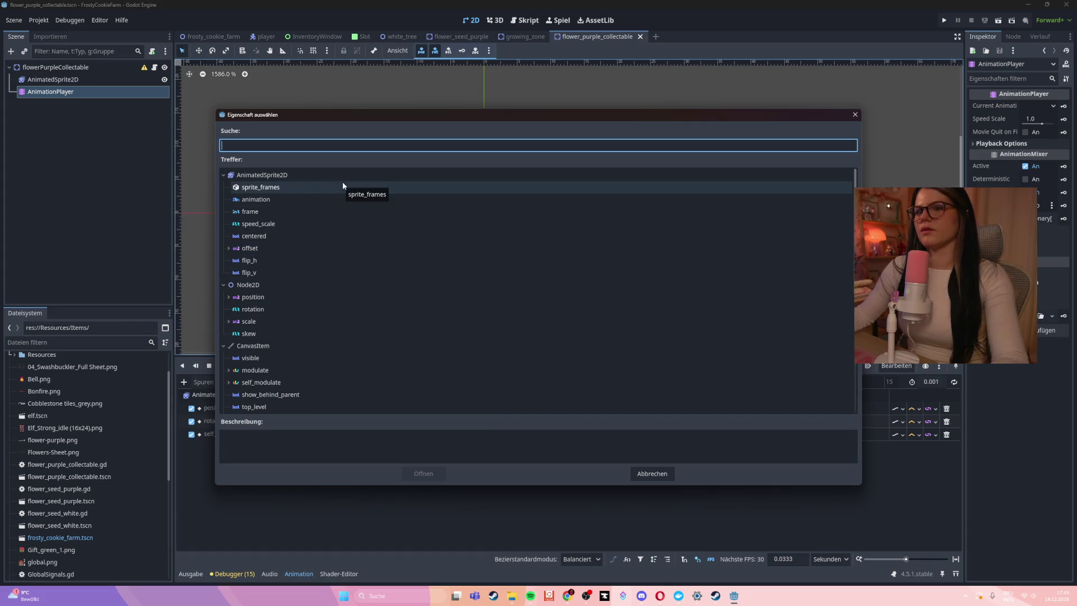
pyautogui.click(342, 321)
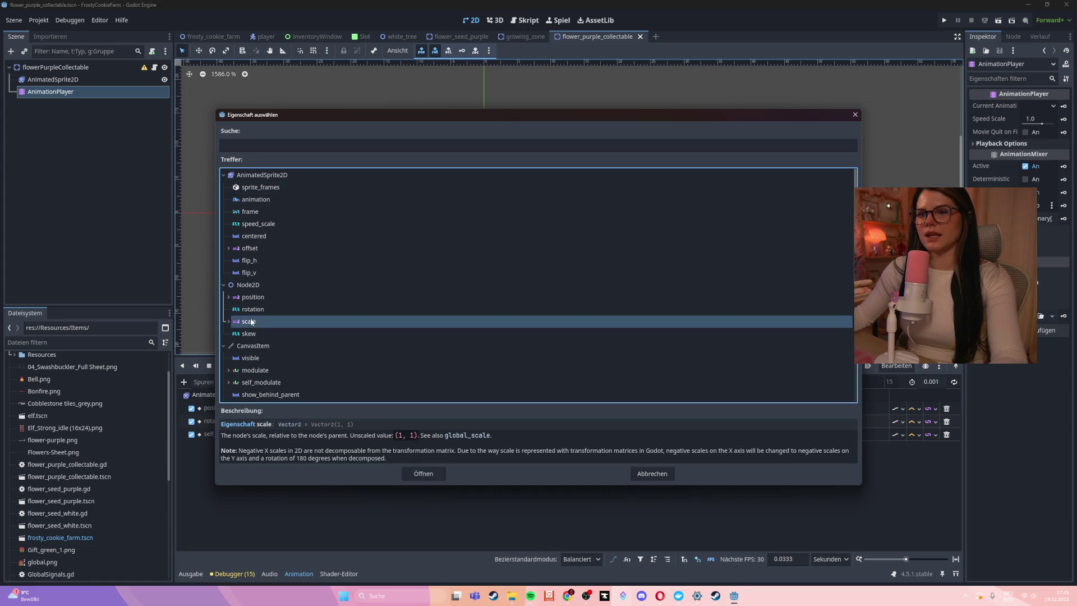
pyautogui.click(423, 474)
pyautogui.click(266, 449)
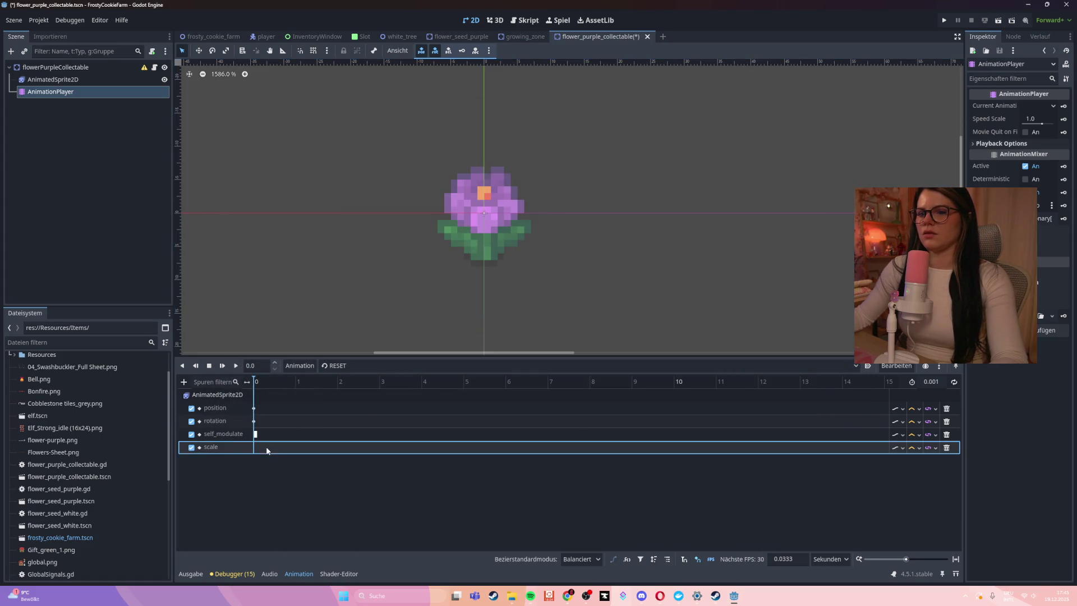
pyautogui.rightClick(255, 447)
pyautogui.click(281, 451)
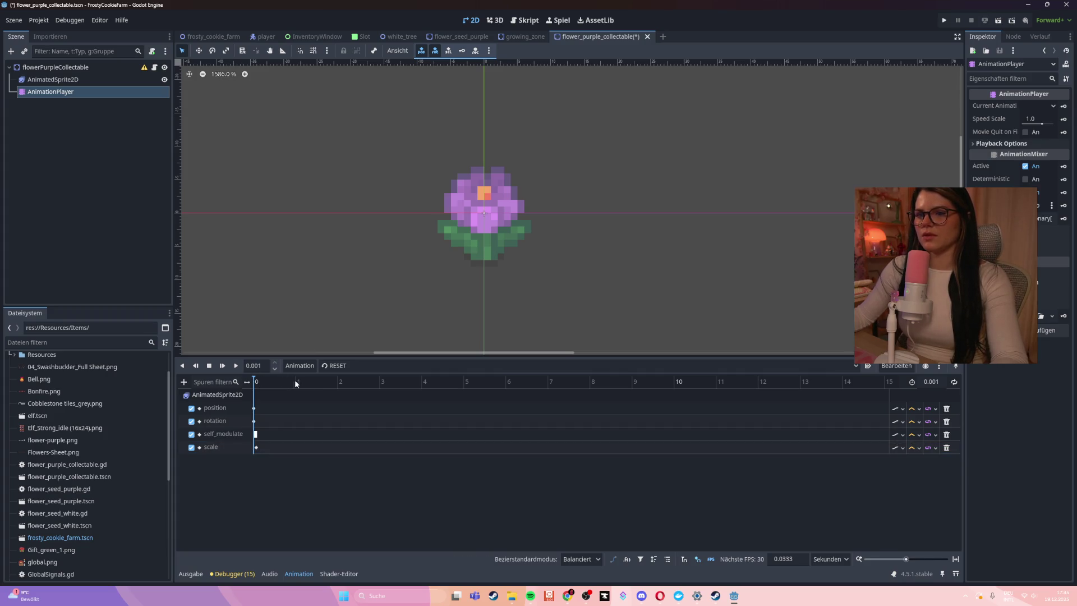
# - Switch the animation editor to the drop_item animation
pyautogui.click(857, 366)
pyautogui.click(336, 390)
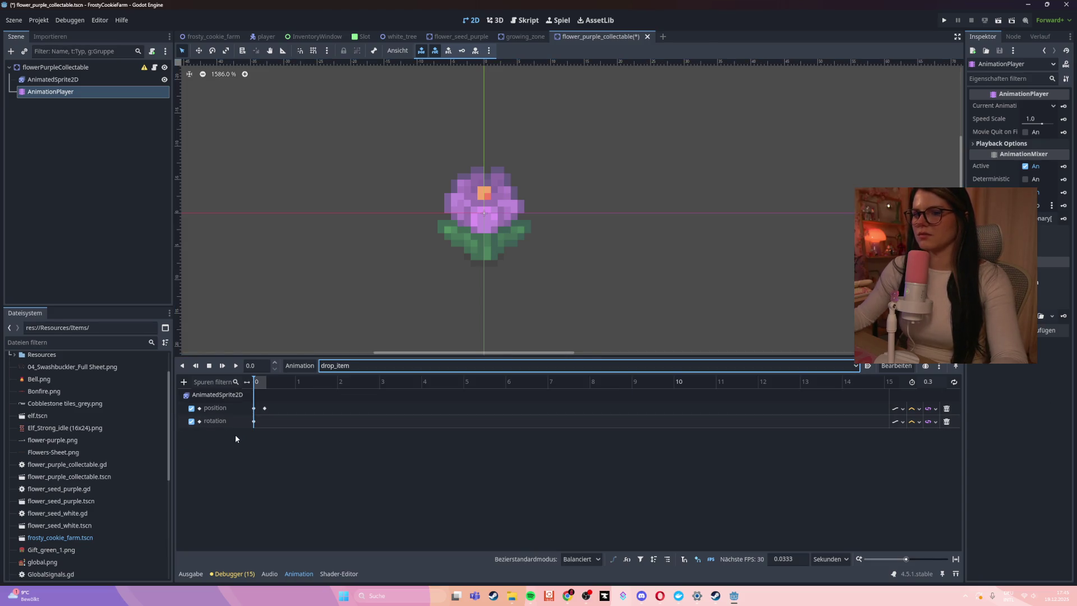
pyautogui.click(184, 382)
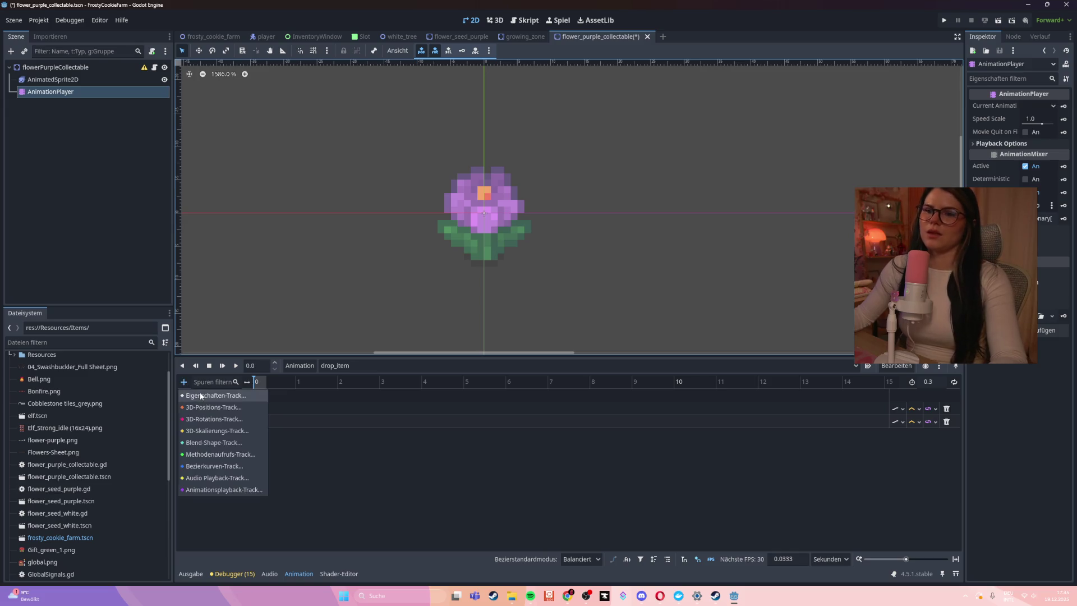
# - Add a rotation property track for AnimatedSprite2D to drop_item
pyautogui.click(199, 392)
pyautogui.click(516, 197)
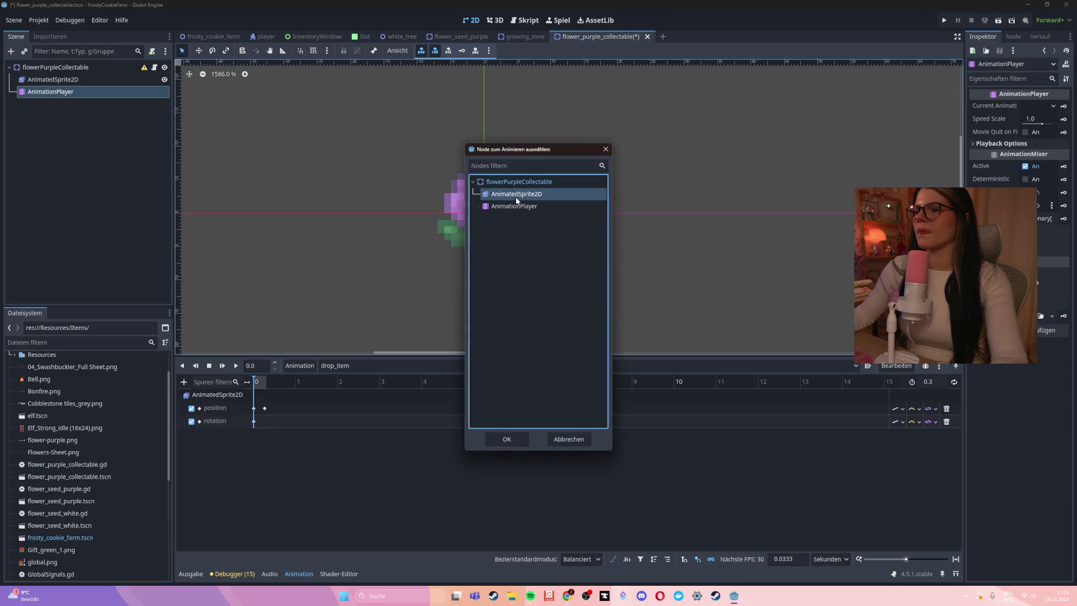
pyautogui.click(498, 438)
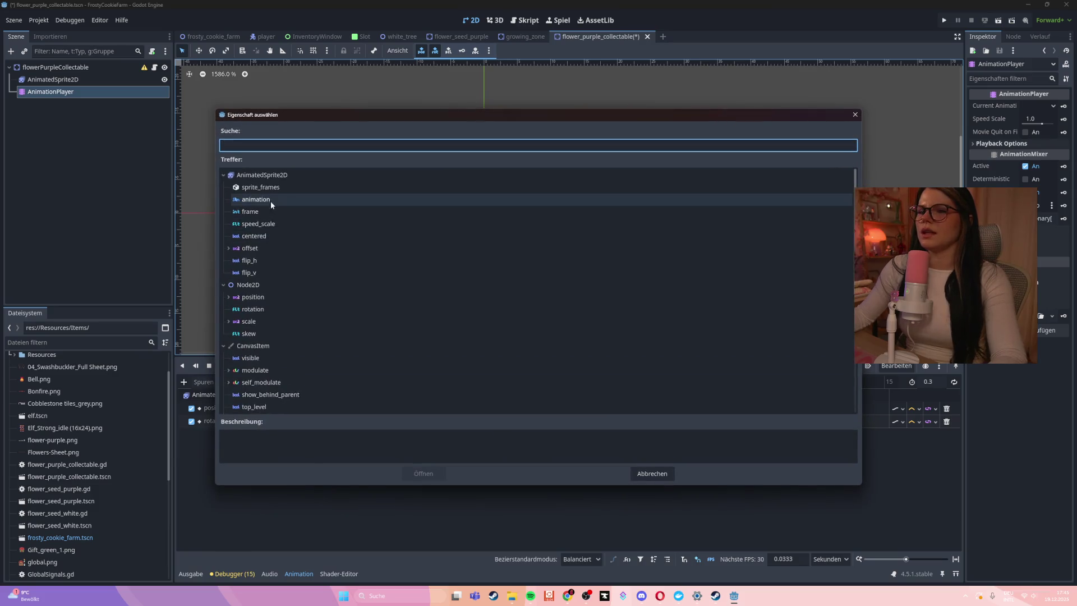
pyautogui.click(289, 308)
pyautogui.click(419, 473)
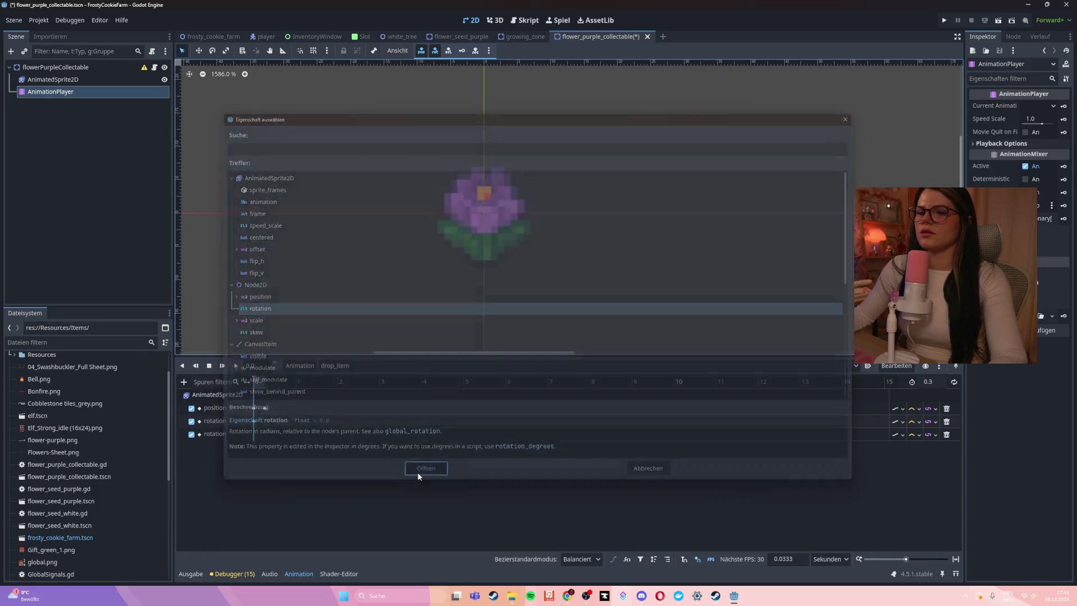
# - Delete the duplicate rotation track and start a new AnimatedSprite2D property track
pyautogui.rightClick(281, 434)
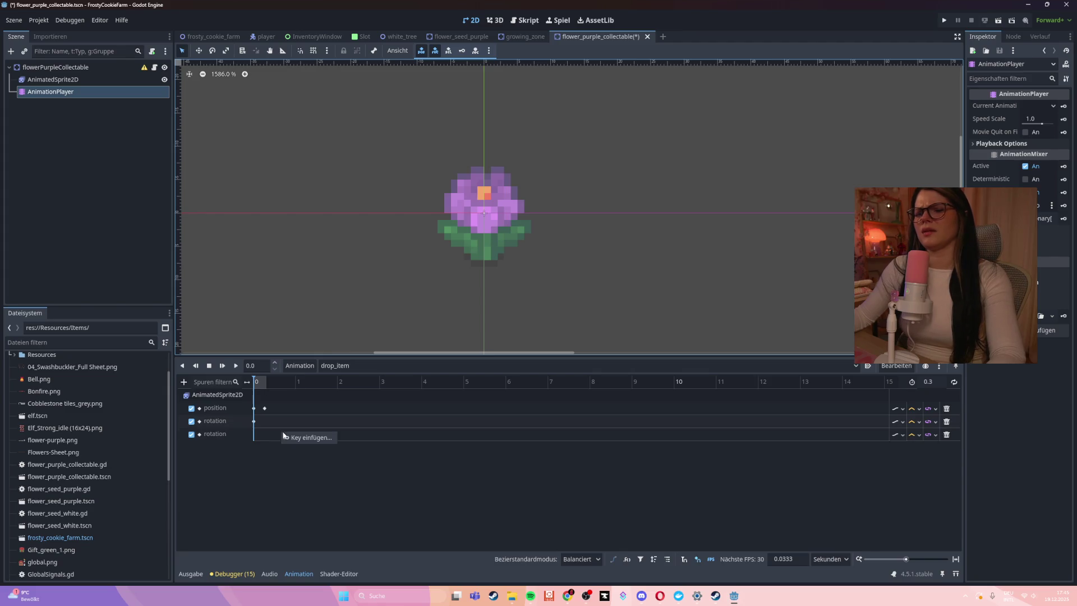
pyautogui.click(946, 439)
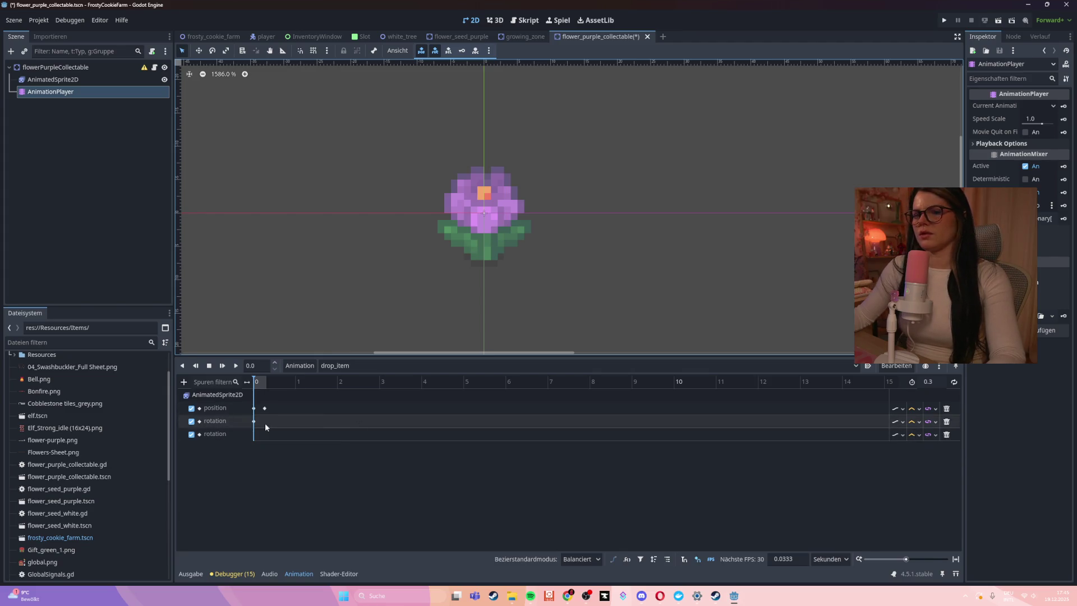
pyautogui.click(946, 434)
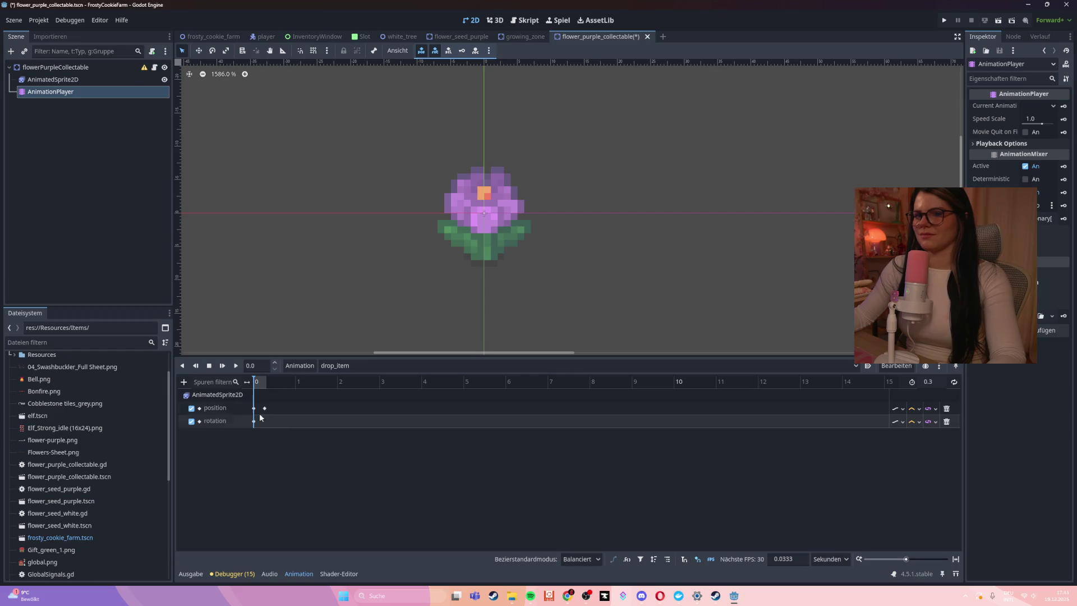
pyautogui.click(183, 381)
pyautogui.click(203, 395)
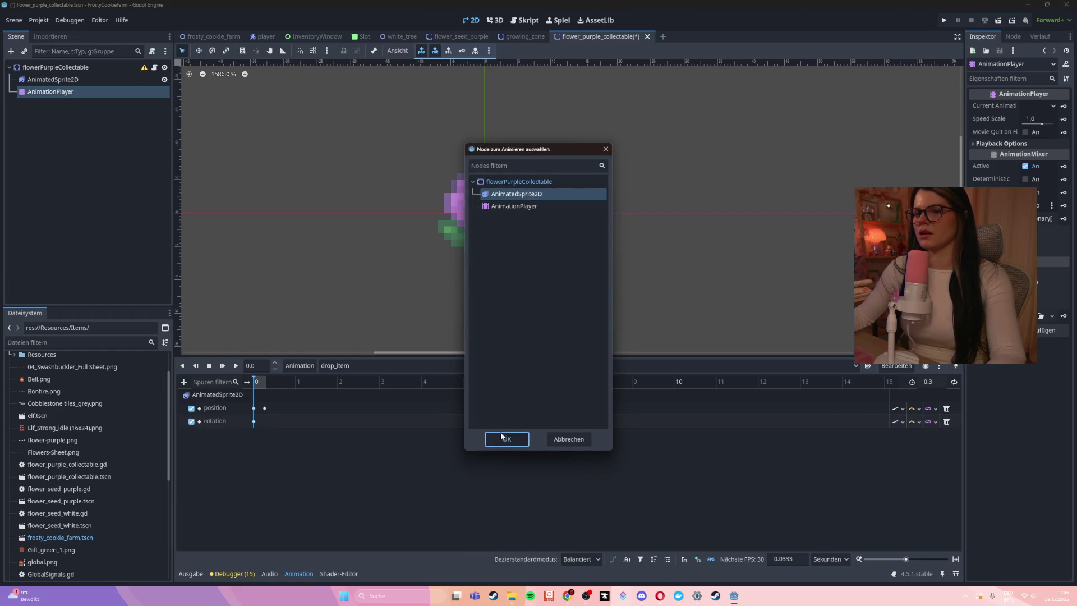
pyautogui.click(504, 438)
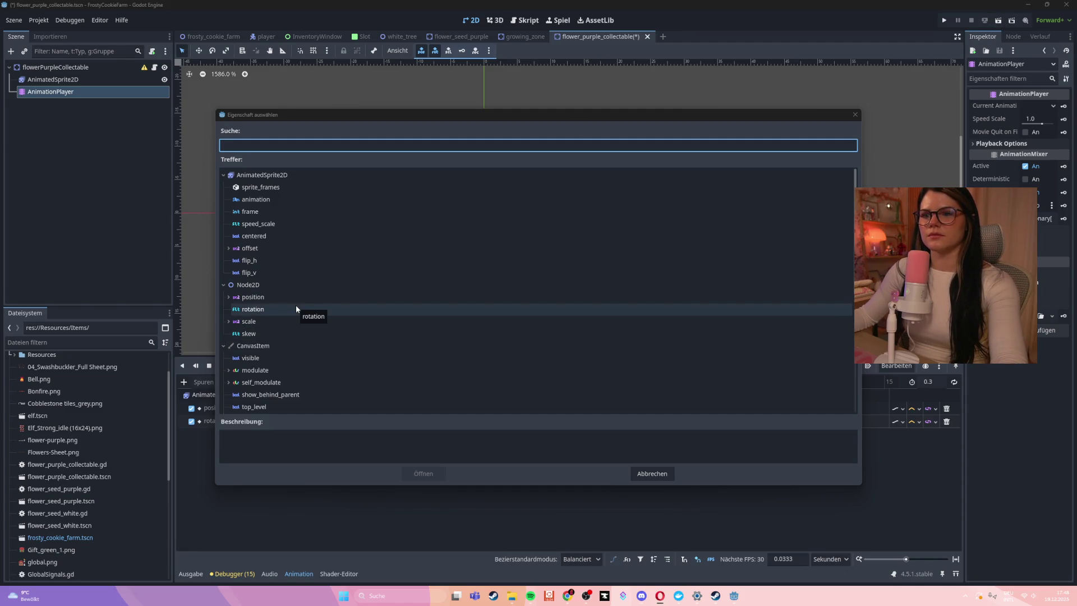
# - Choose scale as the AnimatedSprite2D property for the new track
pyautogui.click(280, 321)
# - Create the scale track with a starting keyframe at 0 seconds
pyautogui.click(422, 473)
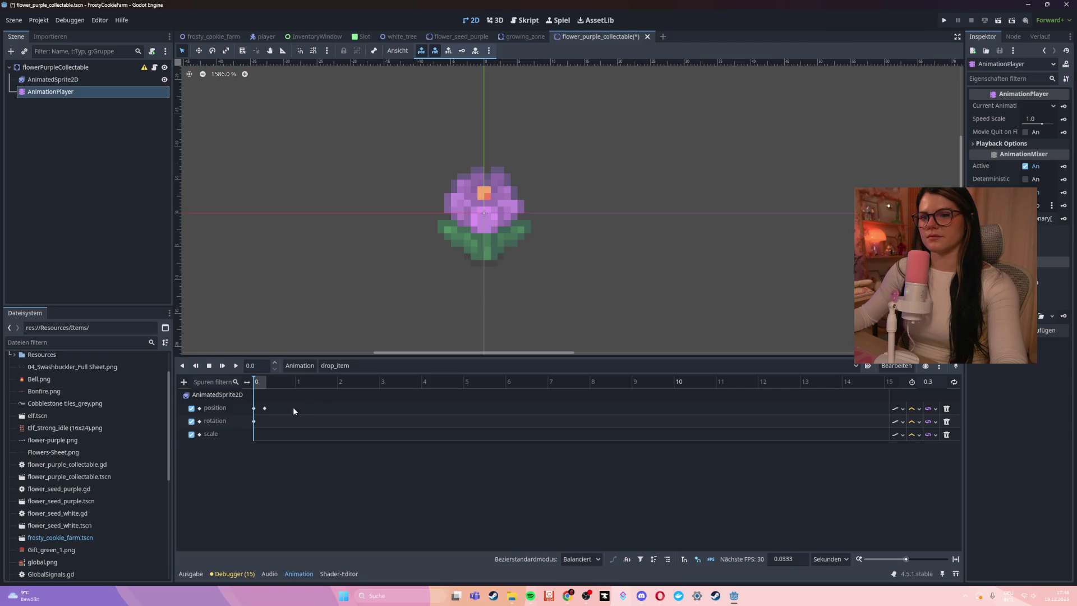
pyautogui.rightClick(259, 434)
pyautogui.click(286, 443)
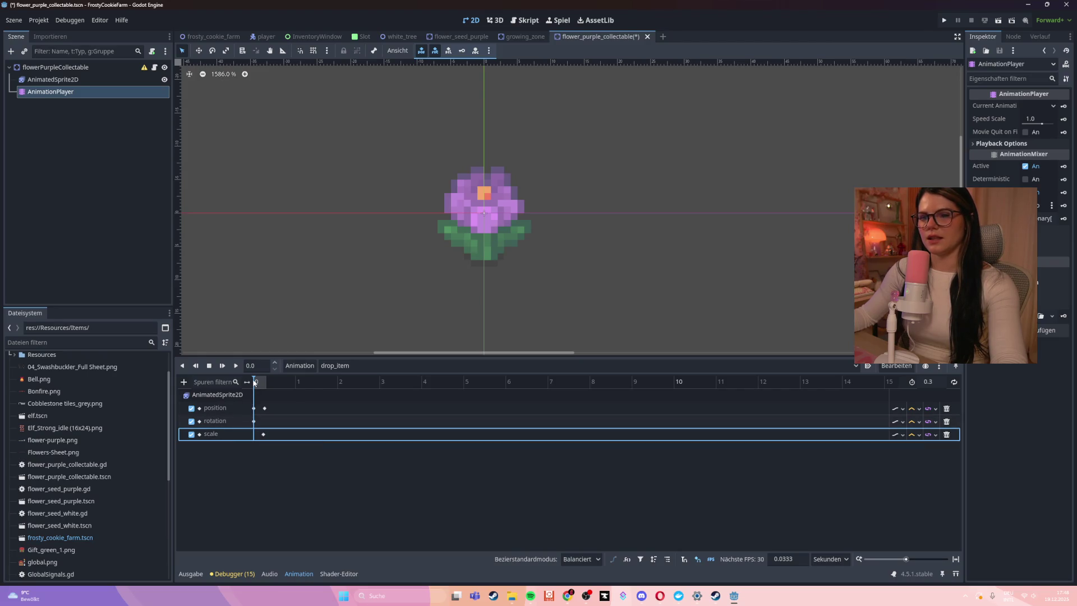
pyautogui.click(259, 435)
pyautogui.moveTo(259, 435); pyautogui.dragTo(254, 436)
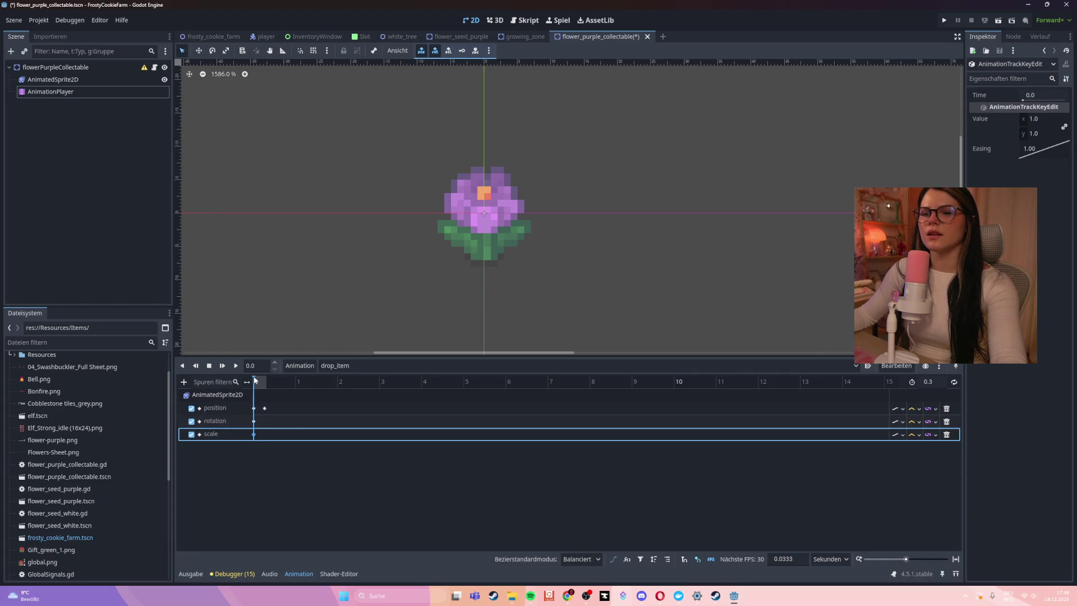
pyautogui.click(268, 425)
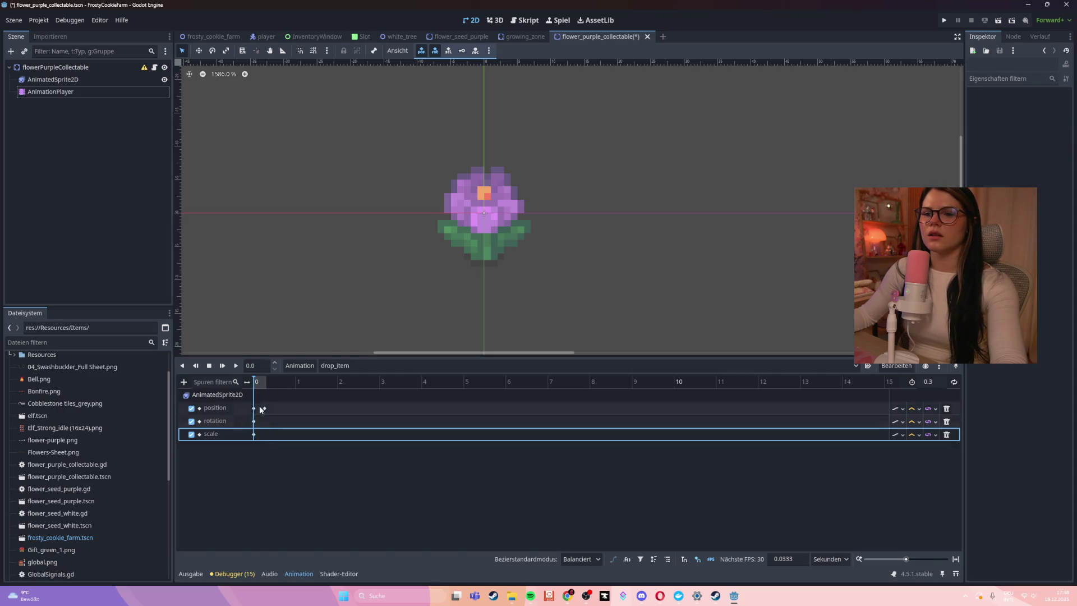
pyautogui.click(222, 365)
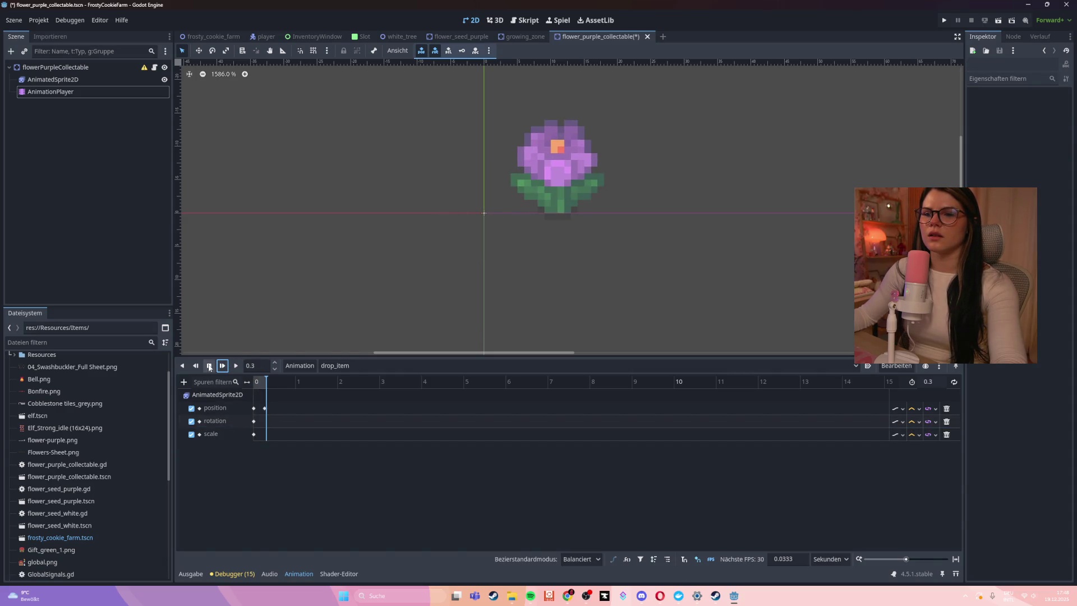
# - Insert a second scale key at 0.5 seconds with a value of 0.7
pyautogui.rightClick(272, 436)
pyautogui.click(284, 445)
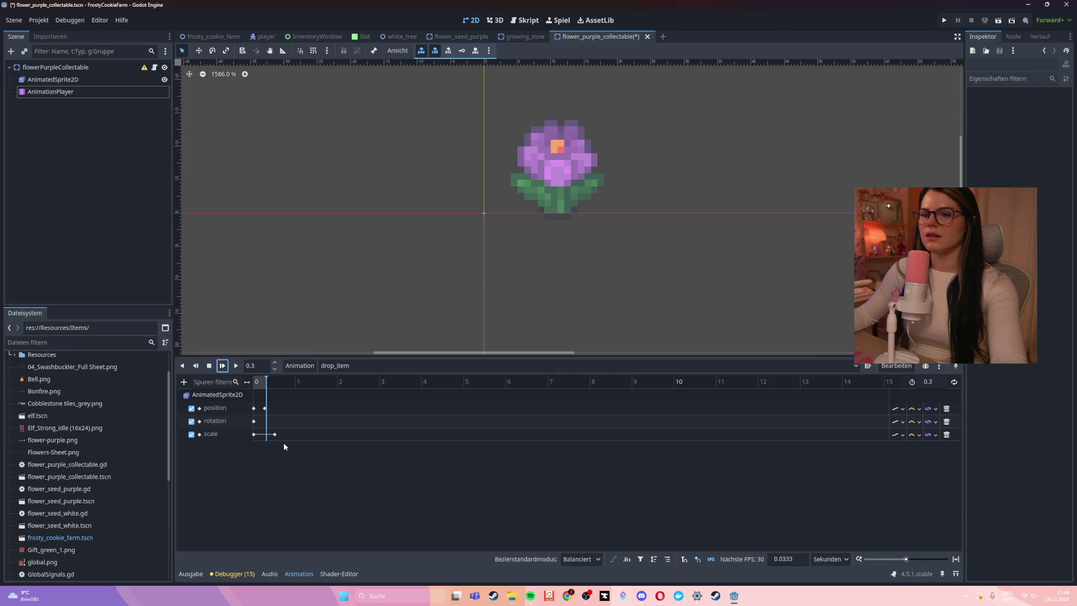
pyautogui.click(275, 434)
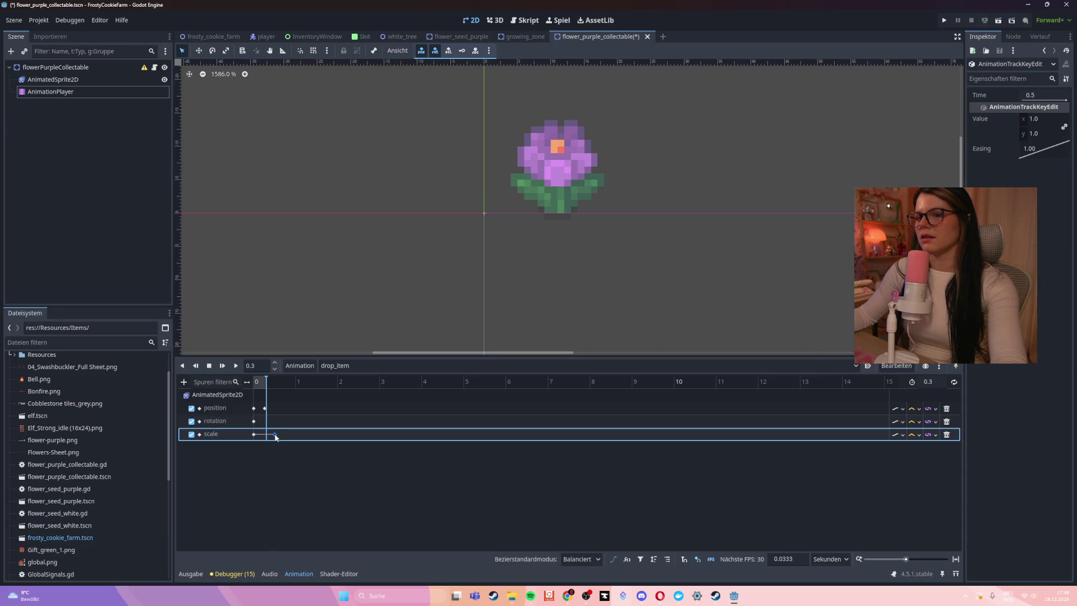
pyautogui.click(1041, 119)
pyautogui.write('0.')
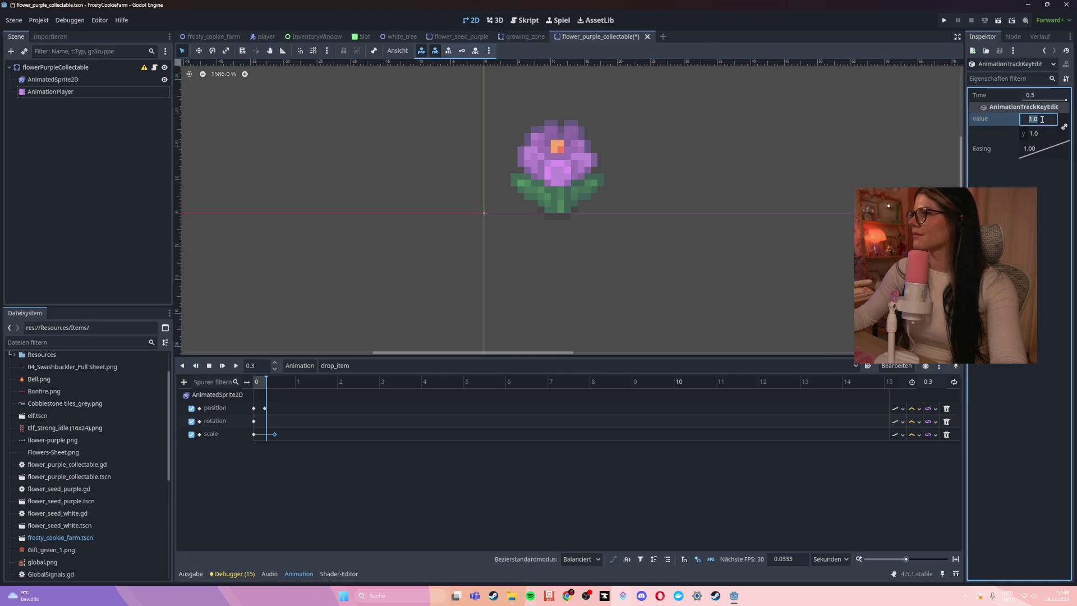
pyautogui.write('7')
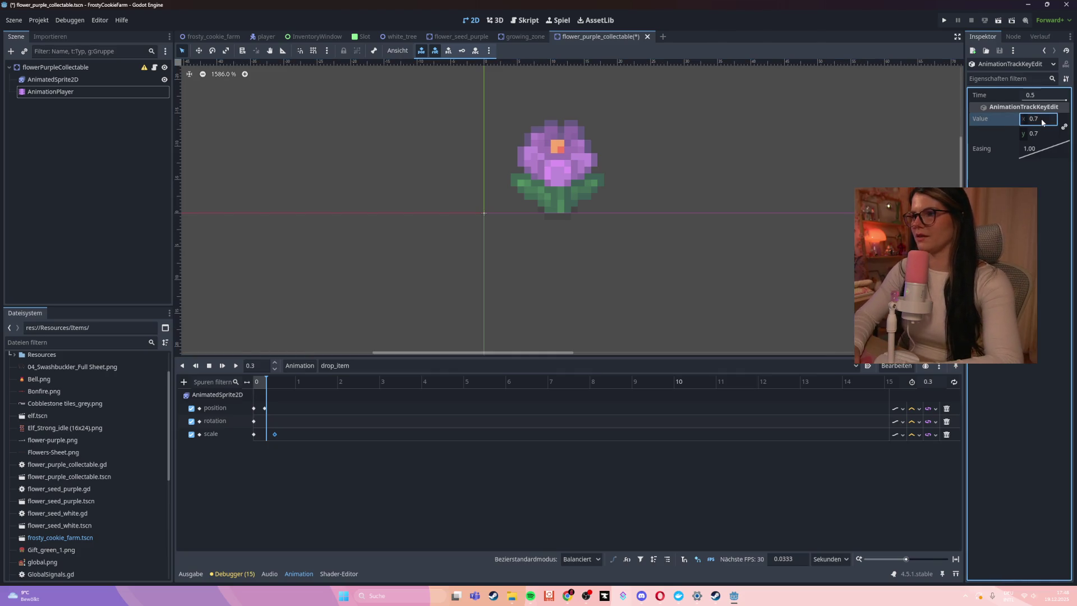
pyautogui.press('Return')
pyautogui.click(1038, 194)
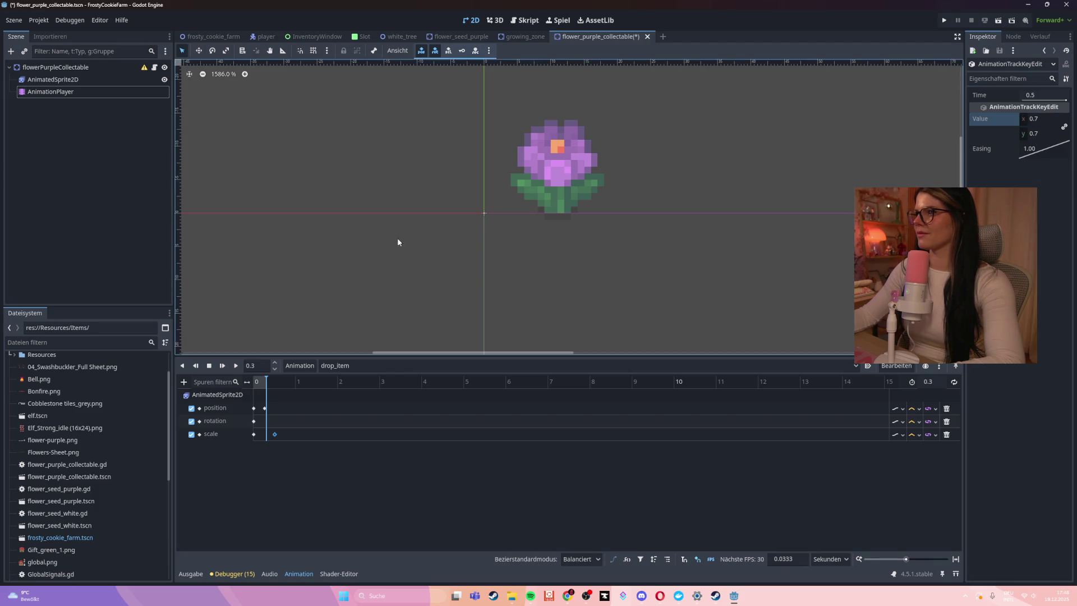
pyautogui.click(210, 367)
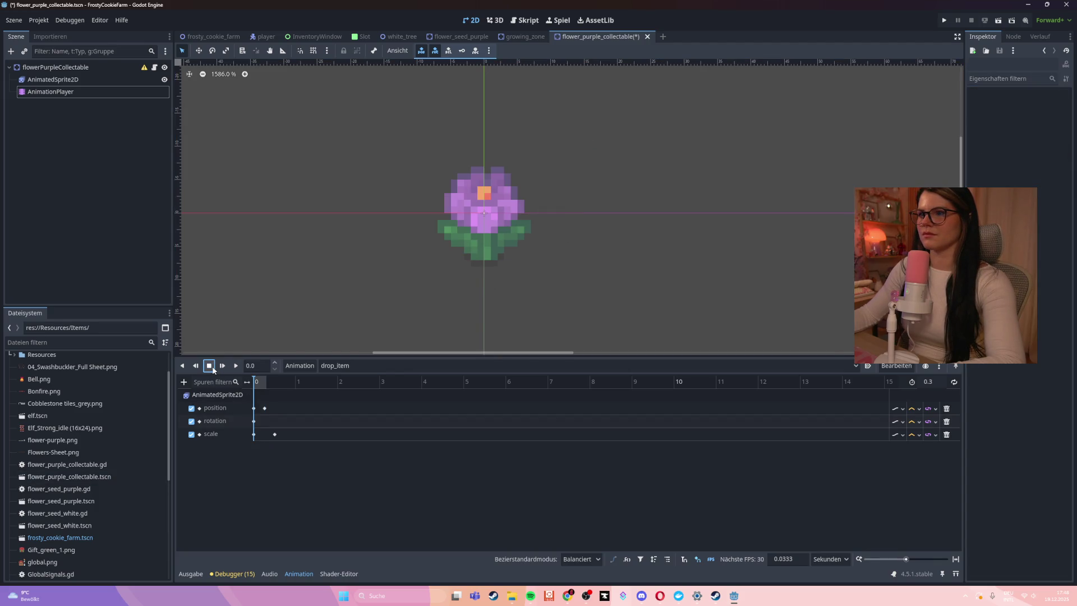
# - Move the 0.7 scale key to 0.3 seconds, preview the shrink, and save the scene
pyautogui.click(236, 365)
pyautogui.click(209, 365)
pyautogui.click(237, 366)
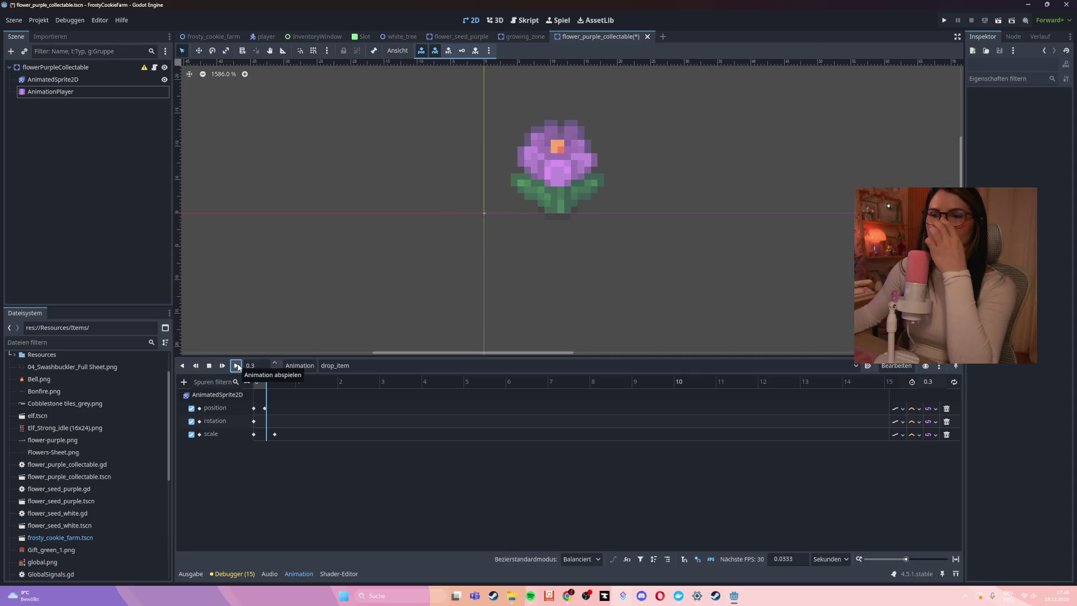
pyautogui.click(265, 407)
pyautogui.moveTo(274, 434); pyautogui.dragTo(267, 434)
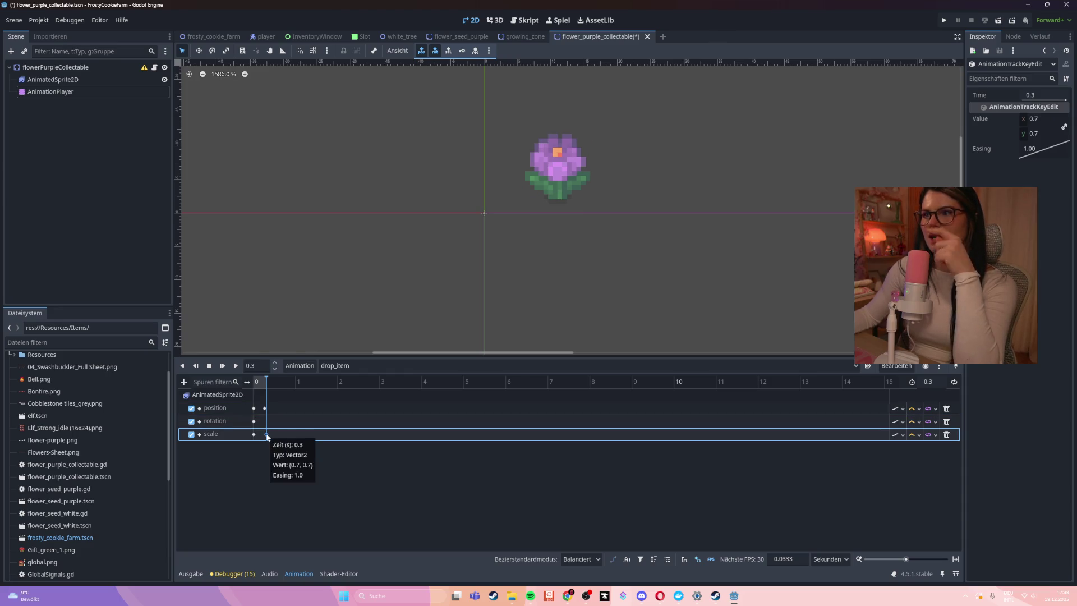
pyautogui.click(255, 379)
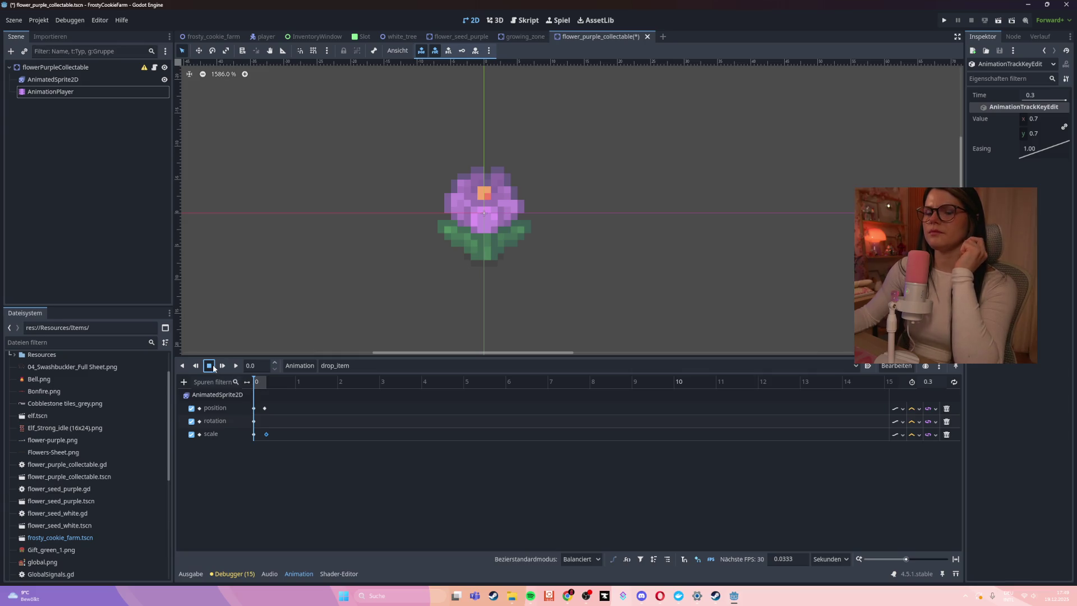
pyautogui.click(209, 366)
pyautogui.click(236, 366)
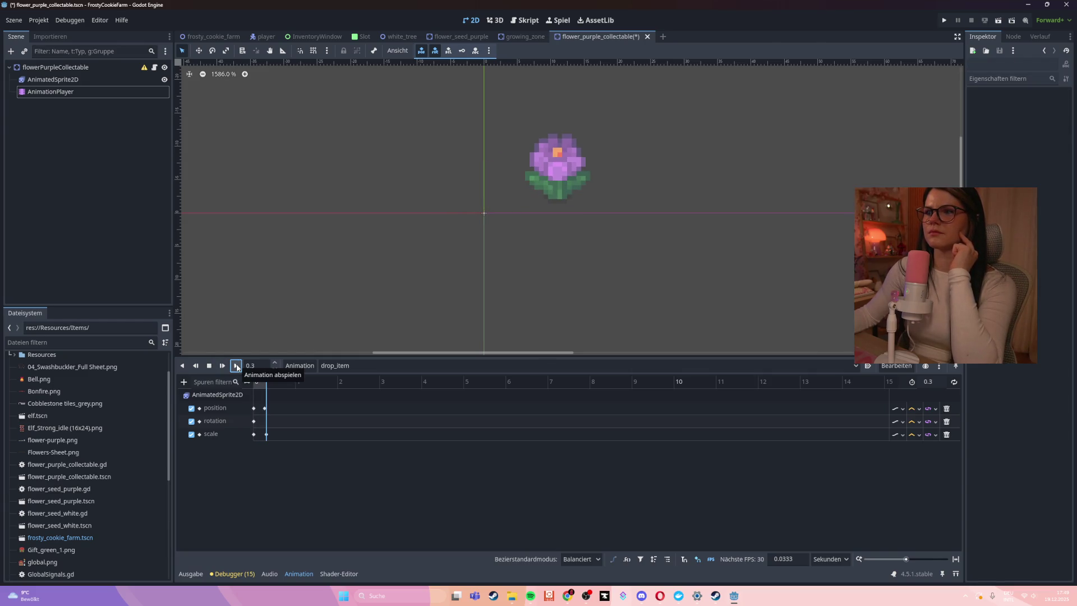
pyautogui.click(236, 365)
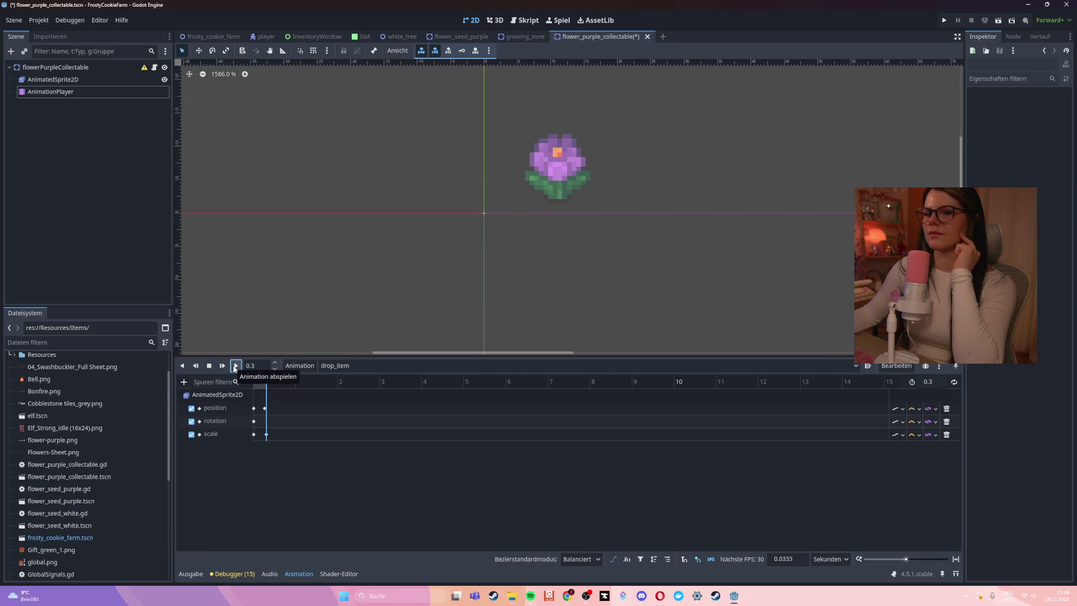
pyautogui.hotkey('ctrl', 's')
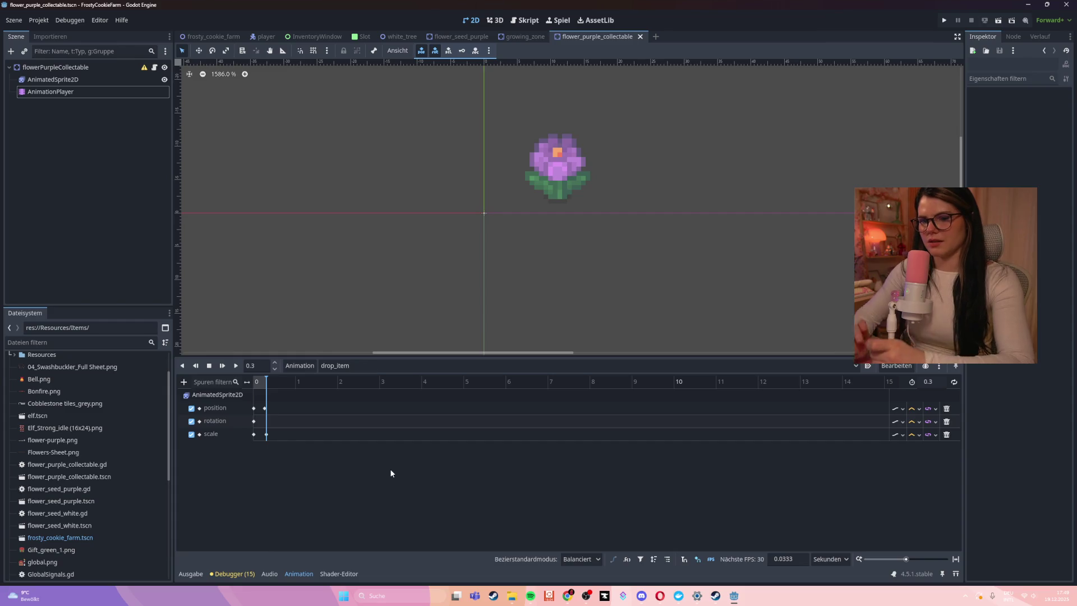
# - Switch the animation to fade and back to drop_item, then check the 0.7 scale key
pyautogui.click(362, 365)
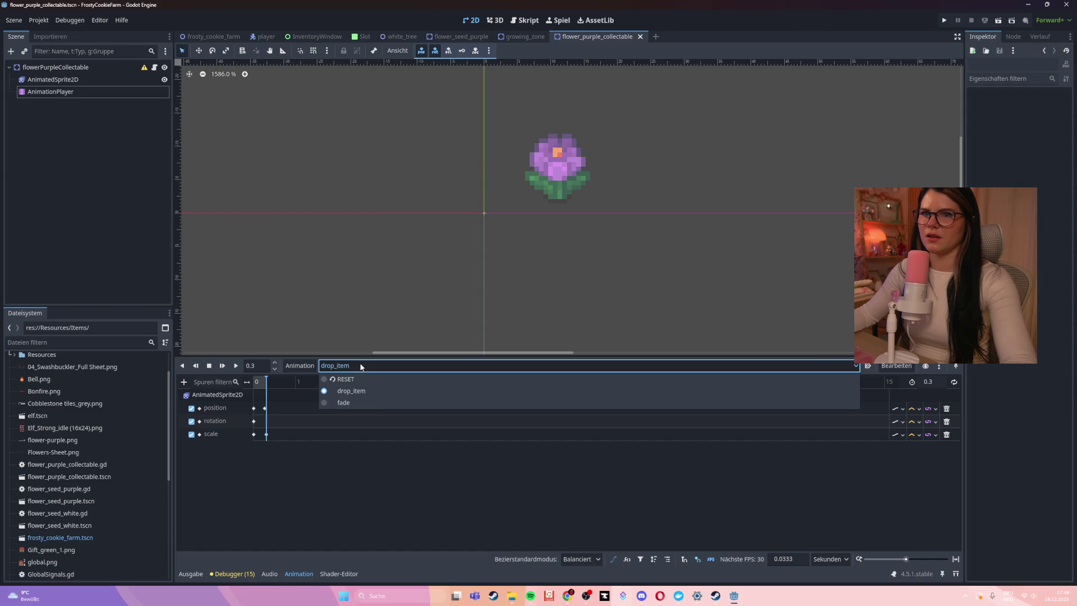
pyautogui.click(348, 402)
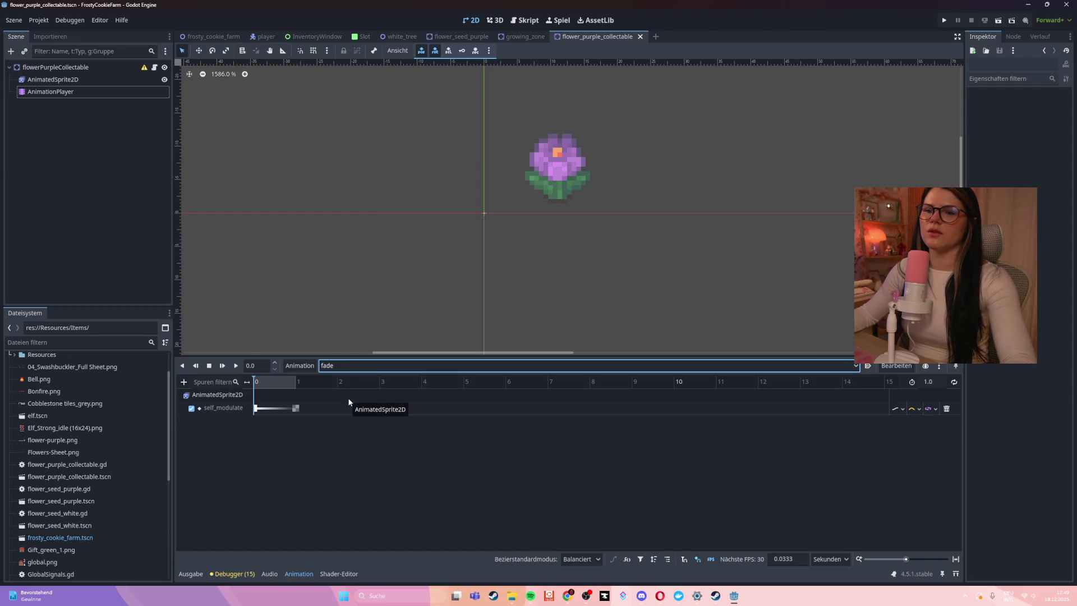
pyautogui.click(348, 366)
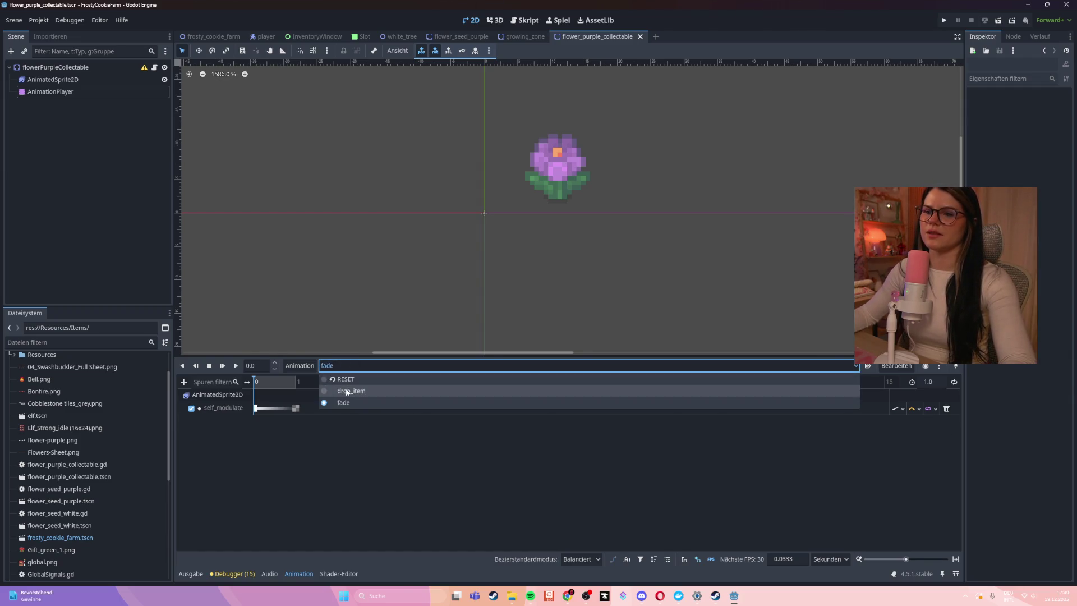
pyautogui.click(345, 388)
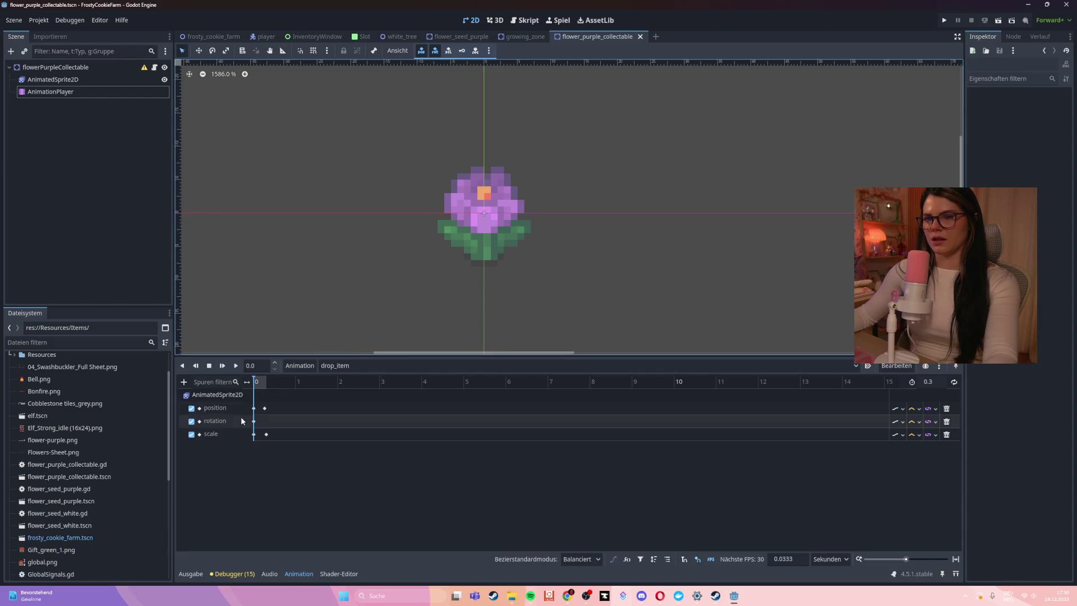
pyautogui.click(267, 435)
pyautogui.click(264, 489)
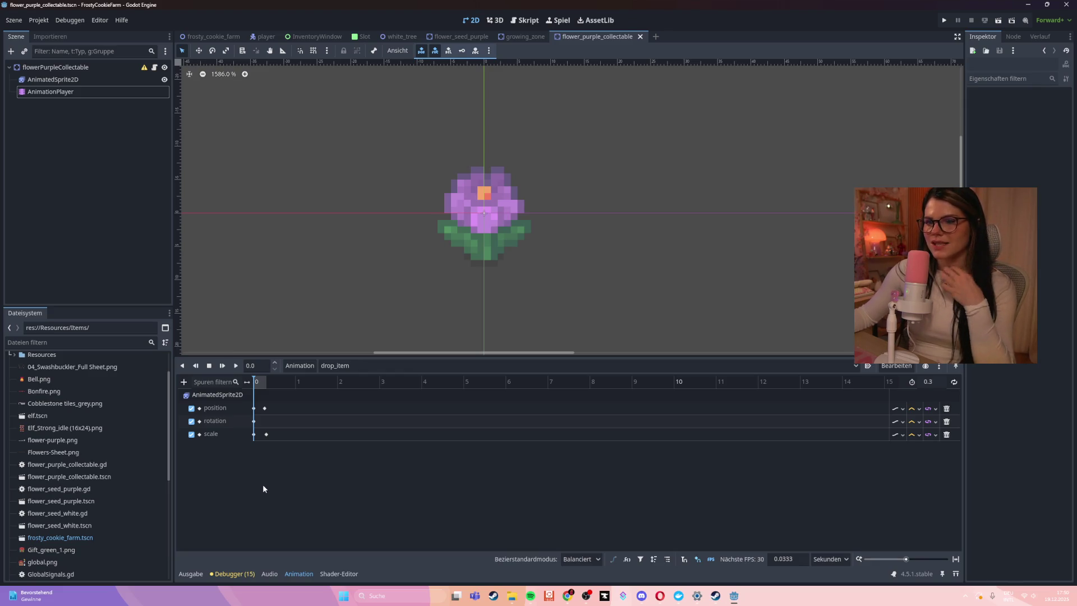
# - Select the root flowerPurpleCollectable node and turn on Autoplay on Load for drop_item
pyautogui.click(353, 365)
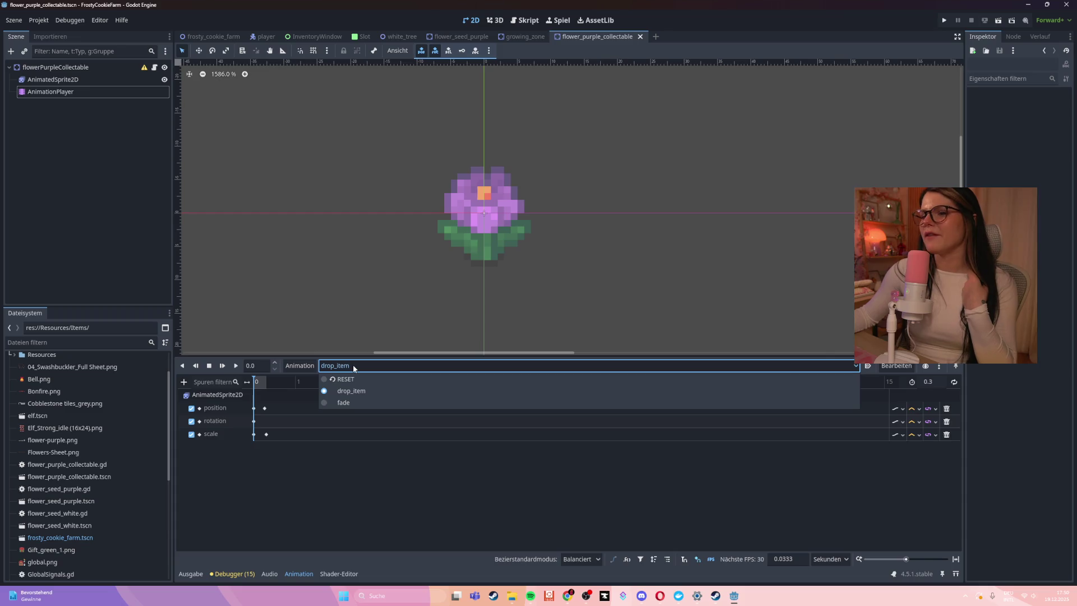
pyautogui.click(90, 67)
pyautogui.click(90, 67)
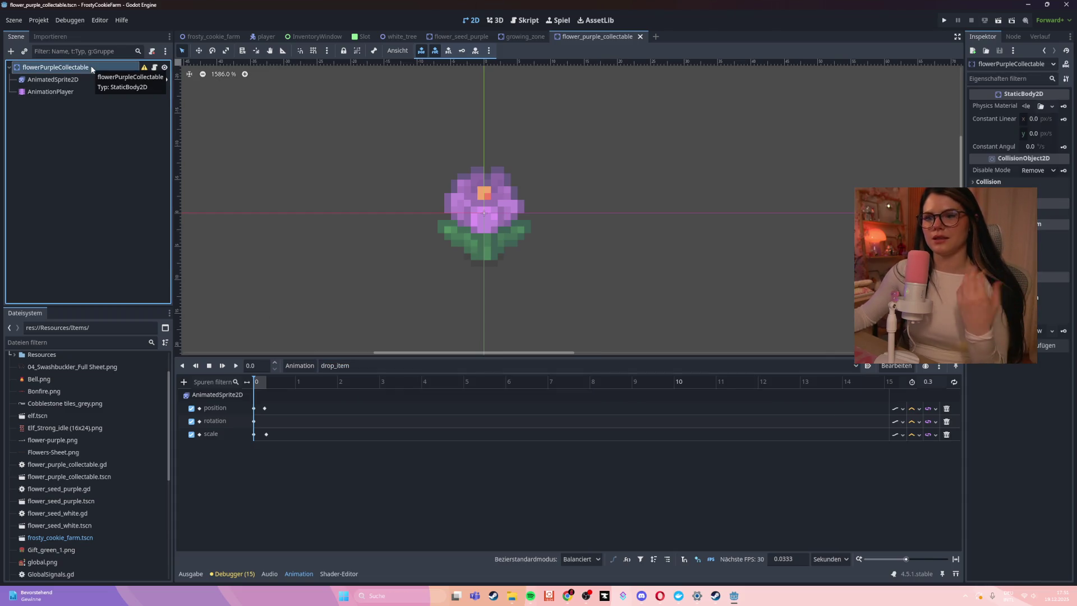
pyautogui.click(185, 382)
pyautogui.click(443, 511)
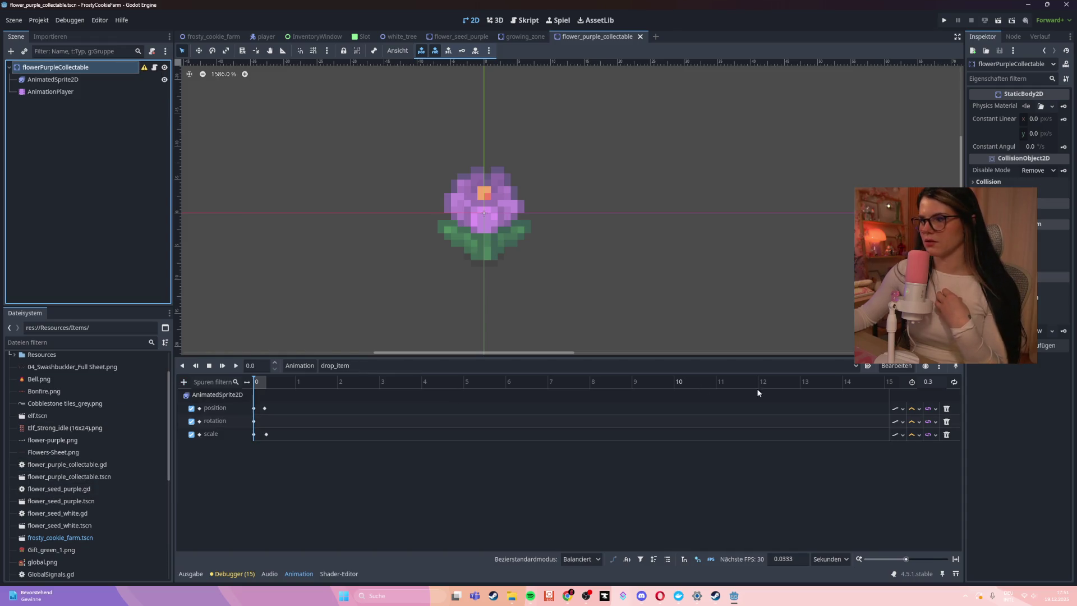